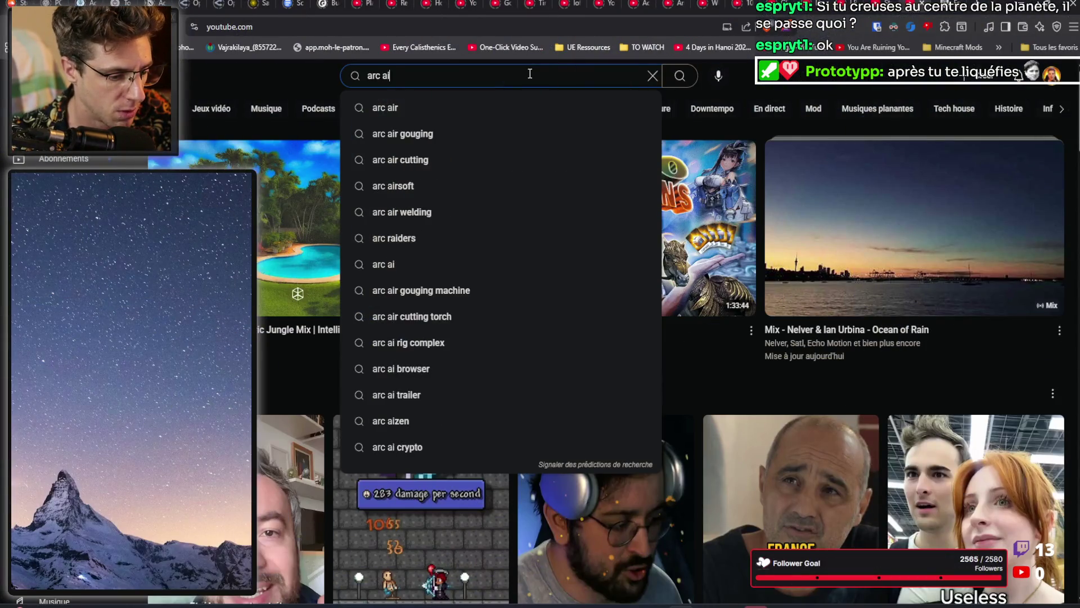
Step: Search YouTube for 'arc aiders', open 'First Time Playing ARC RAIDERS', and skip ahead to 6:57
{"action": "type", "text": "s"}
{"action": "key", "text": "Return"}
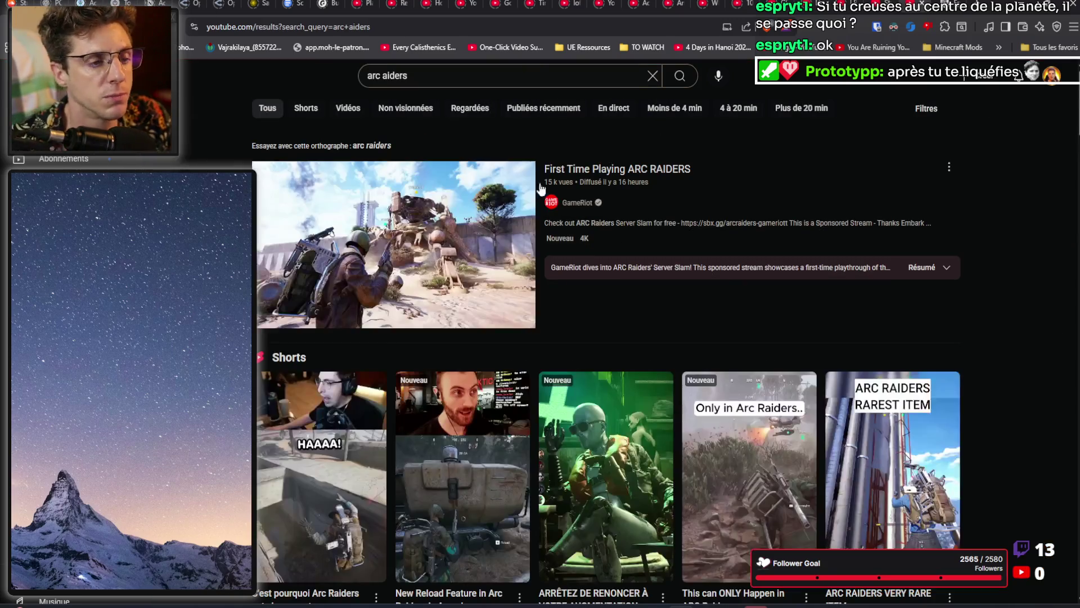
{"action": "left_click", "coordinate": [634, 180]}
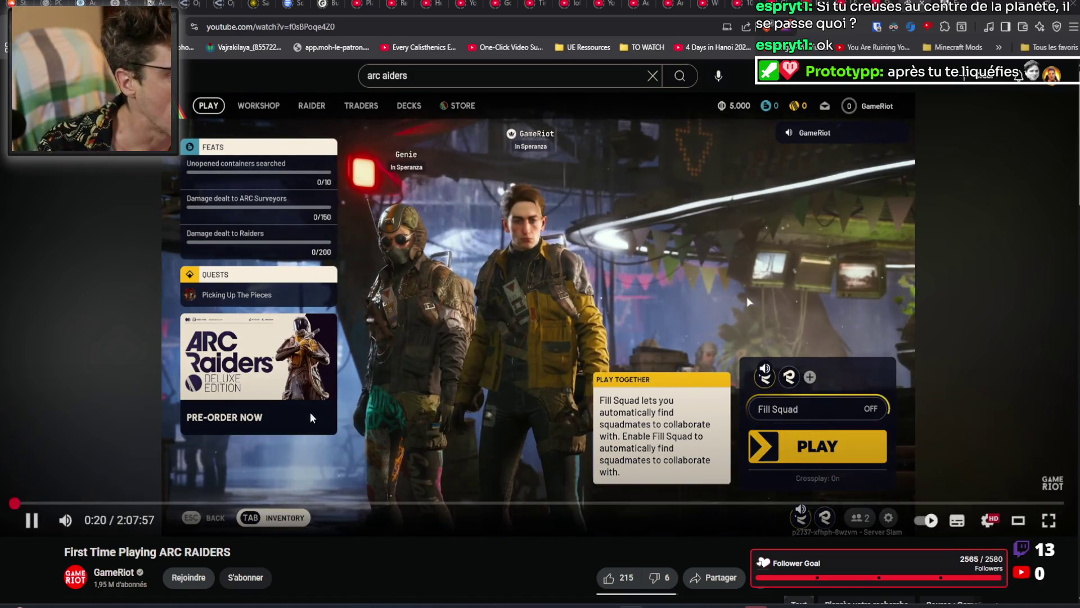
{"action": "left_click", "coordinate": [68, 502]}
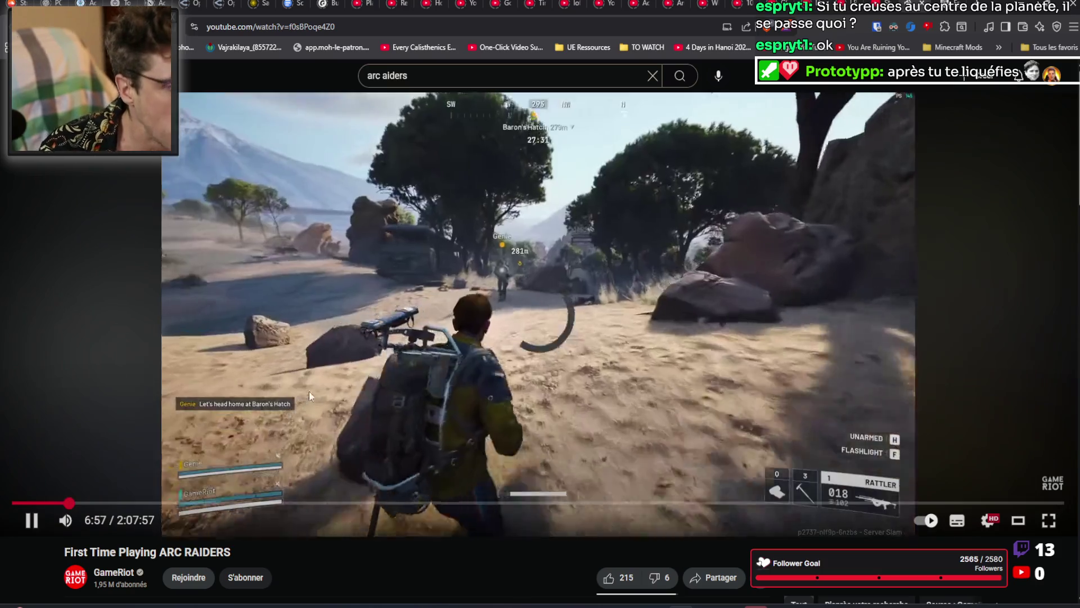
Step: Leave the ARC RAIDERS video at about 7:27 and return to the arc aiders search results
{"action": "scroll", "coordinate": [589, 516], "scroll_direction": "down", "scroll_amount": 3}
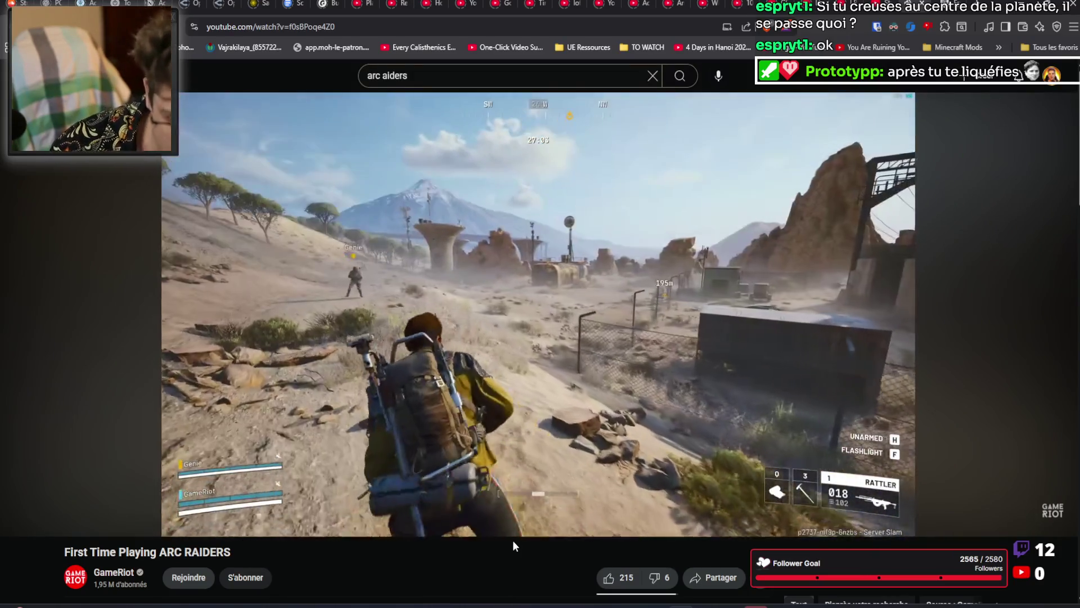
{"action": "key", "text": "alt+Left"}
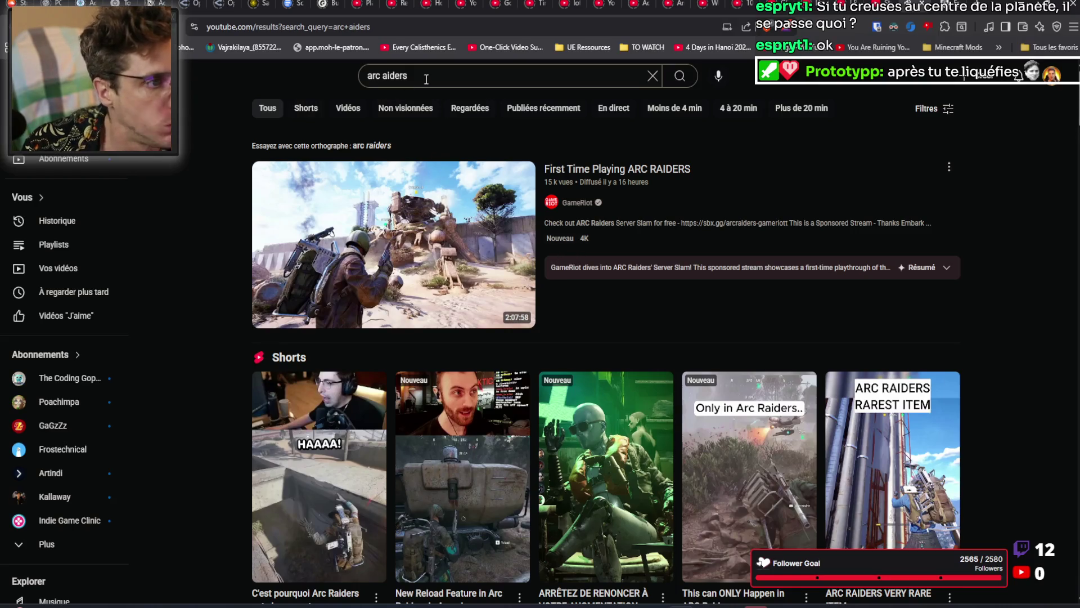
Step: Search 'arc raiders' instead and open 'UNCUT Arc Raider Solo Experience. No Commentary' below the Shorts row
{"action": "type", "text": "r"}
{"action": "key", "text": "Return"}
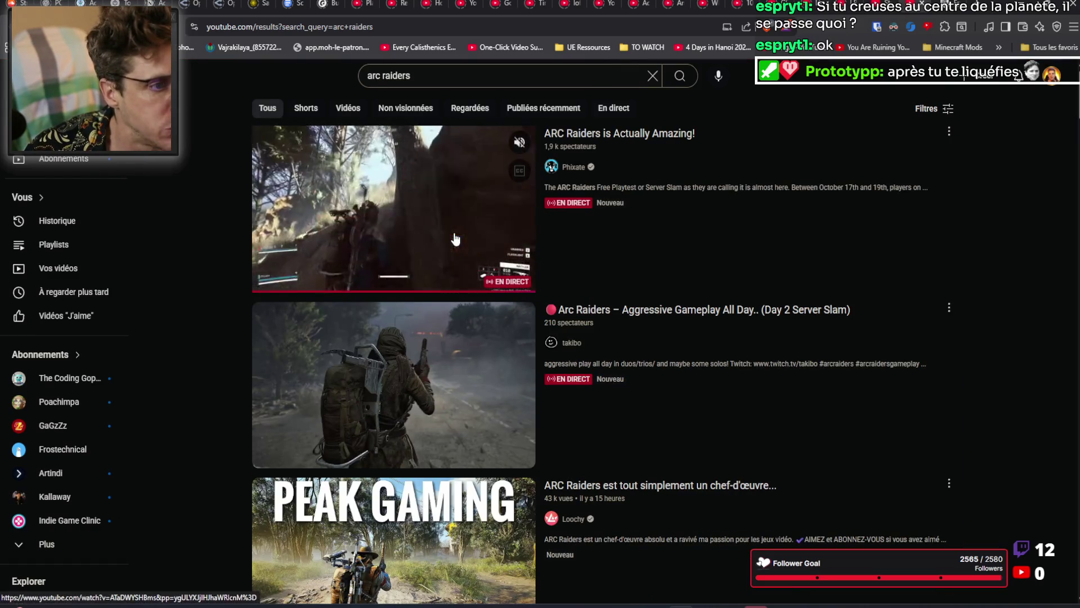
{"action": "scroll", "coordinate": [450, 430], "scroll_direction": "down", "scroll_amount": 4}
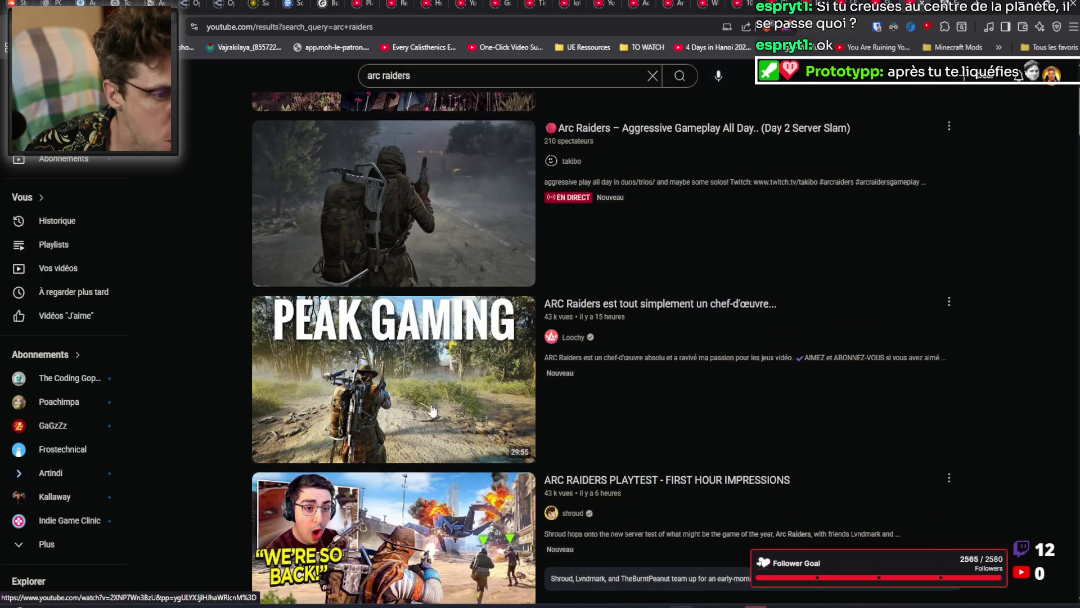
{"action": "scroll", "coordinate": [439, 318], "scroll_direction": "down", "scroll_amount": 3}
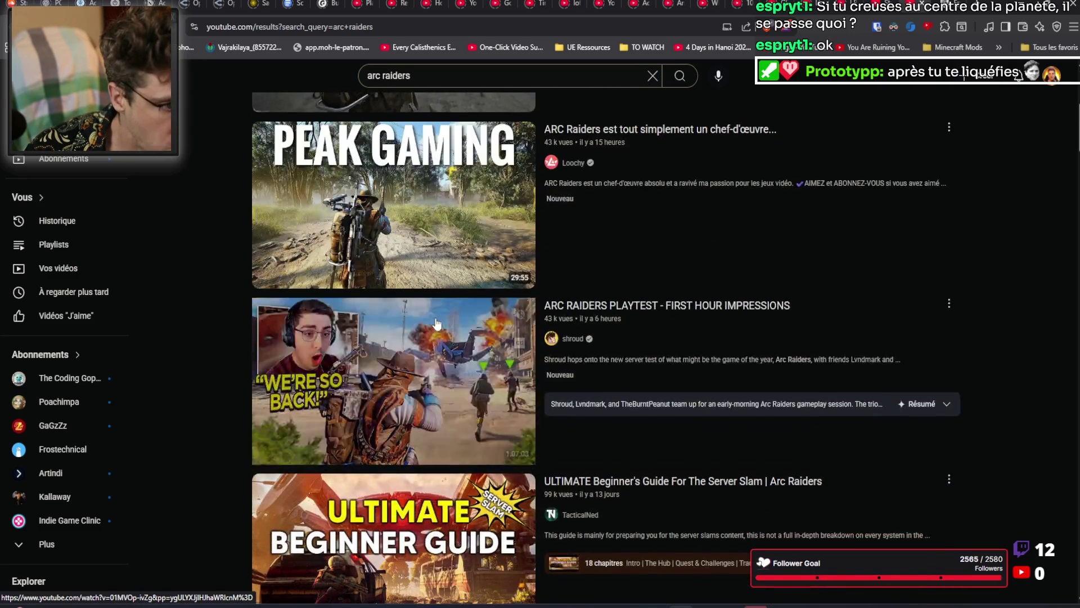
{"action": "scroll", "coordinate": [442, 309], "scroll_direction": "down", "scroll_amount": 2}
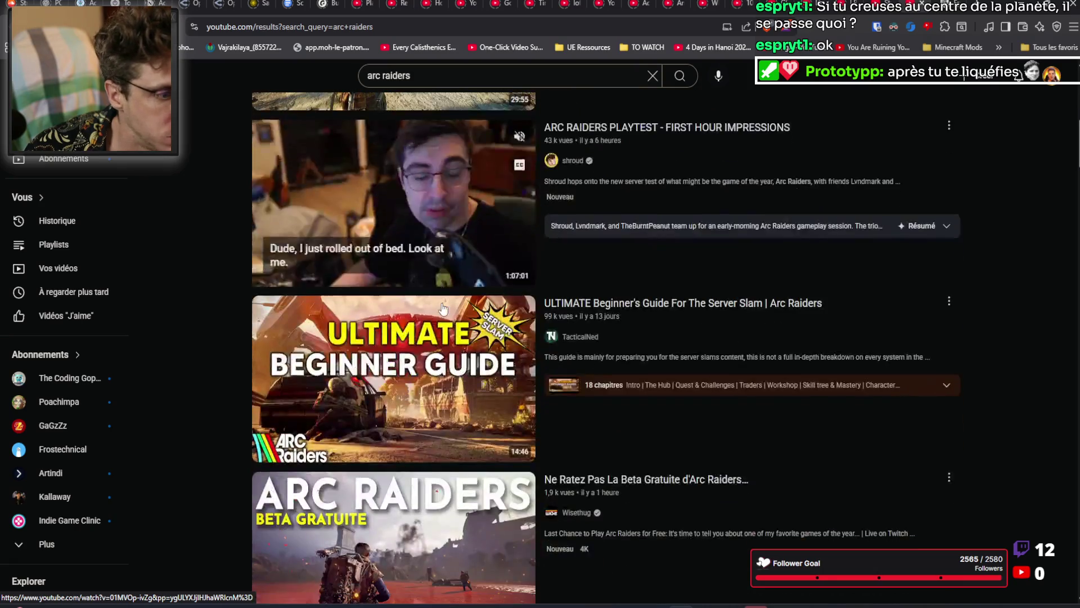
{"action": "scroll", "coordinate": [441, 382], "scroll_direction": "down", "scroll_amount": 3}
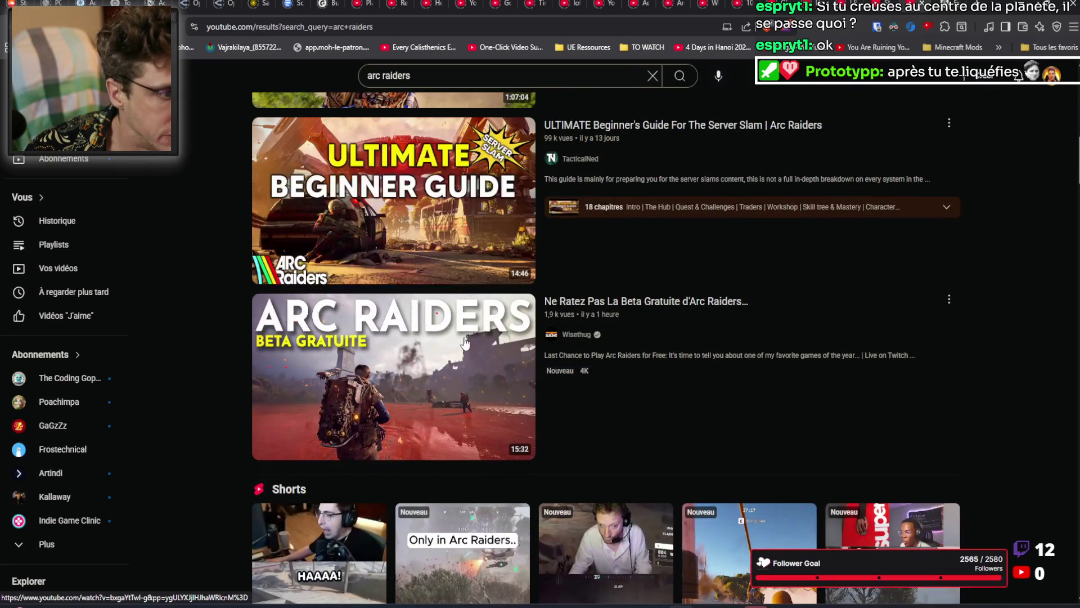
{"action": "mouse_move", "coordinate": [456, 367]}
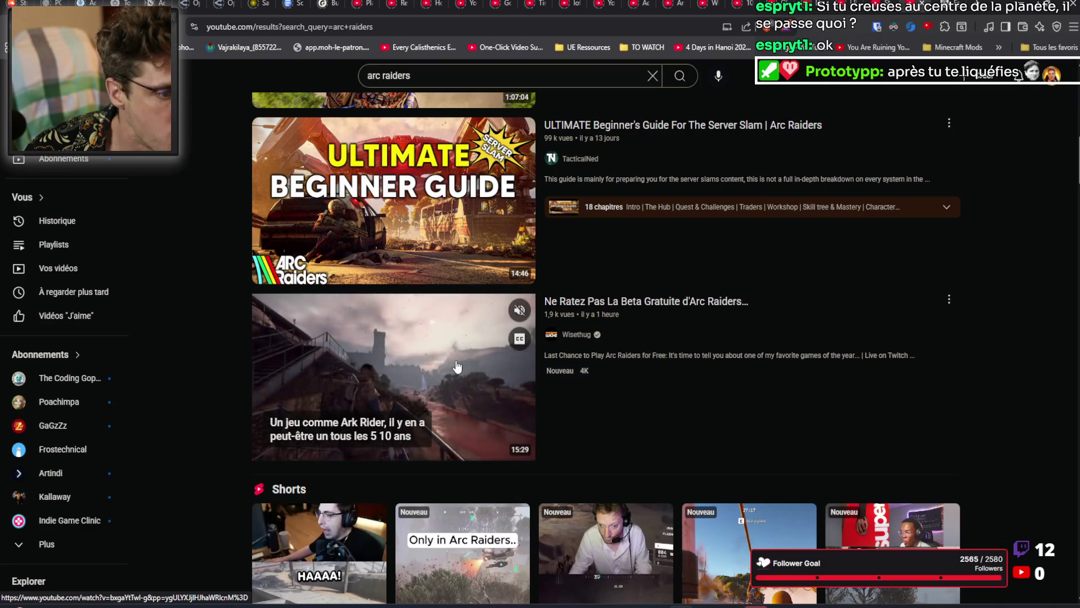
{"action": "scroll", "coordinate": [457, 366], "scroll_direction": "down", "scroll_amount": 10}
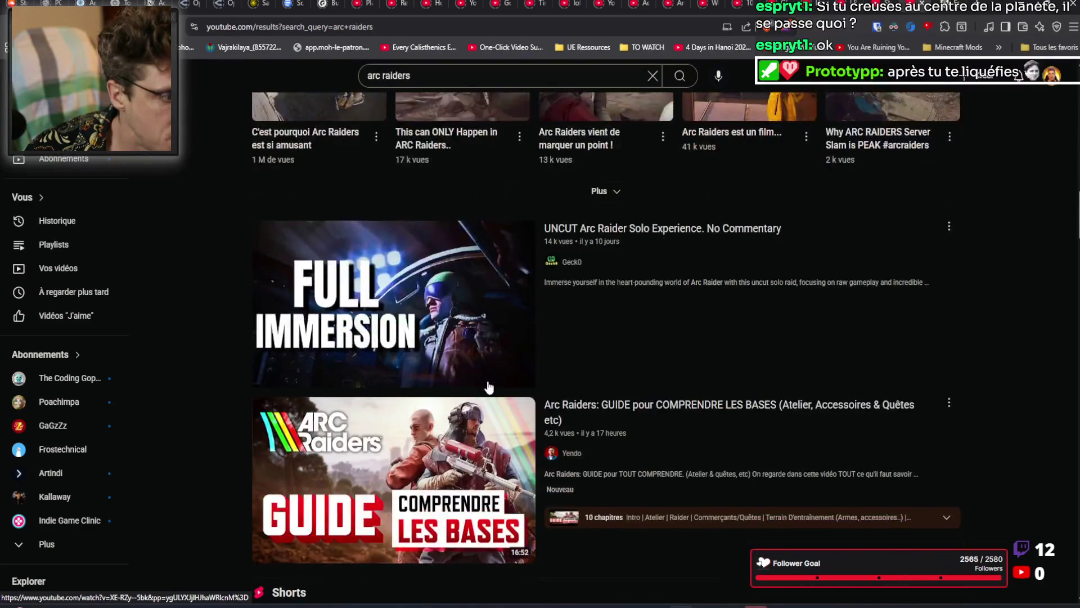
{"action": "mouse_move", "coordinate": [484, 377]}
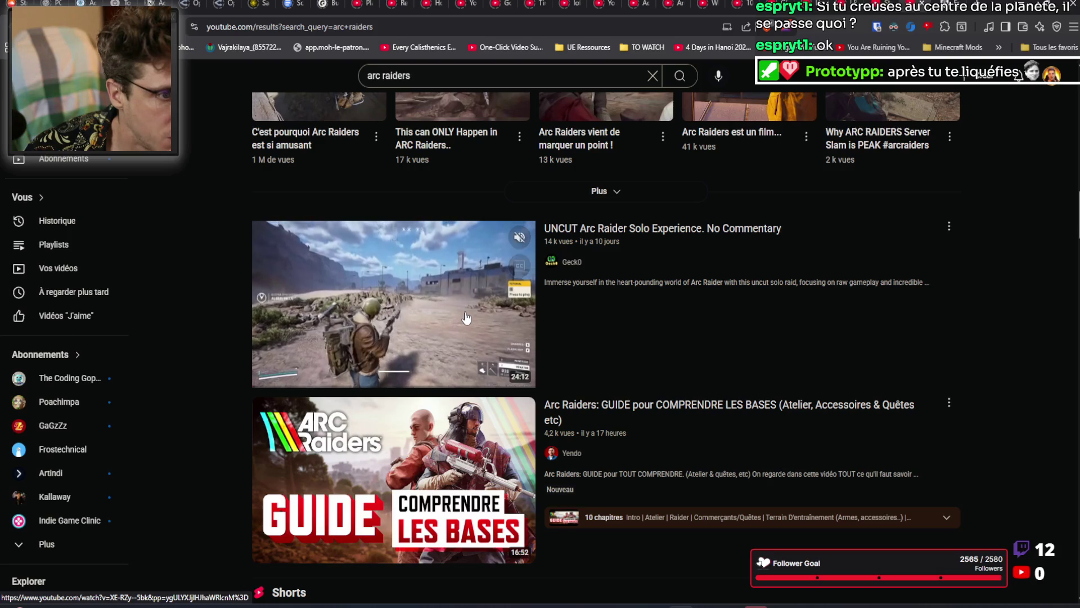
{"action": "left_click", "coordinate": [466, 317]}
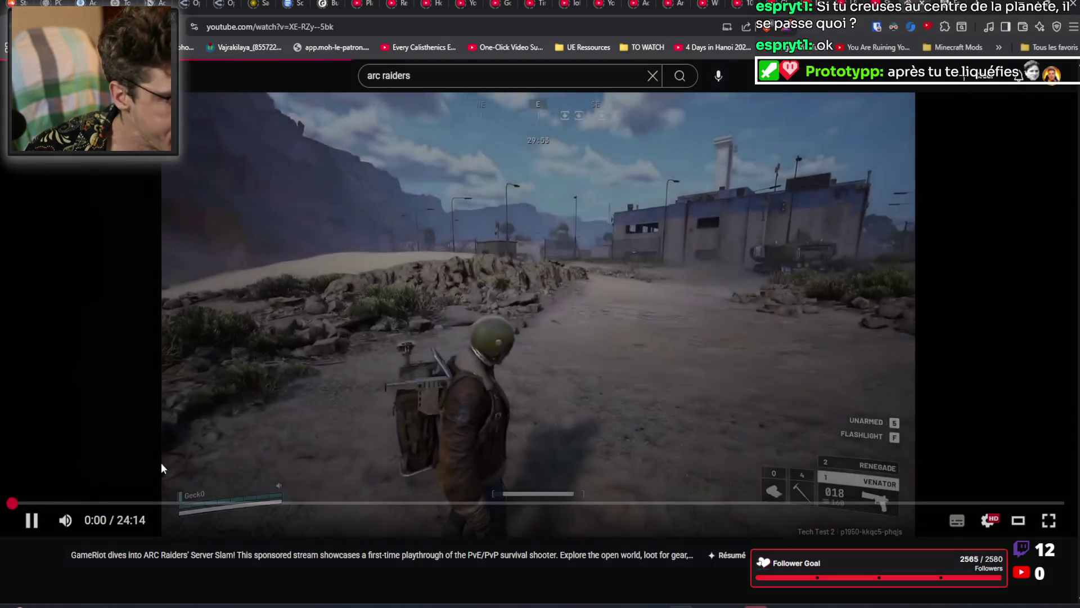
Step: Skip the UNCUT Arc Raider Solo video to 1:03, 2:13 and 2:24, then return to the results
{"action": "left_click", "coordinate": [57, 502]}
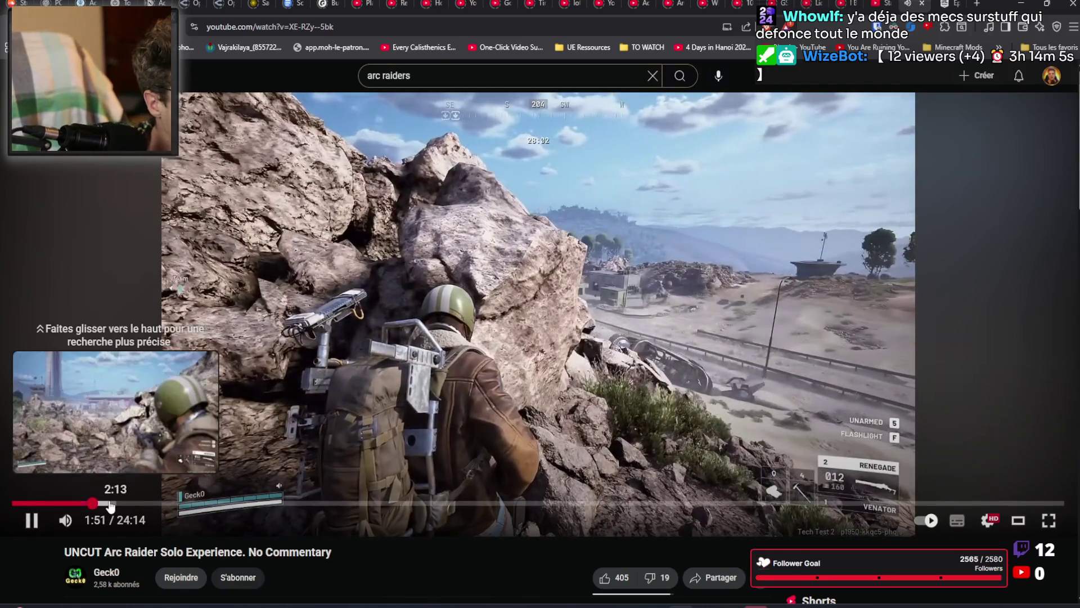
{"action": "left_click", "coordinate": [111, 503]}
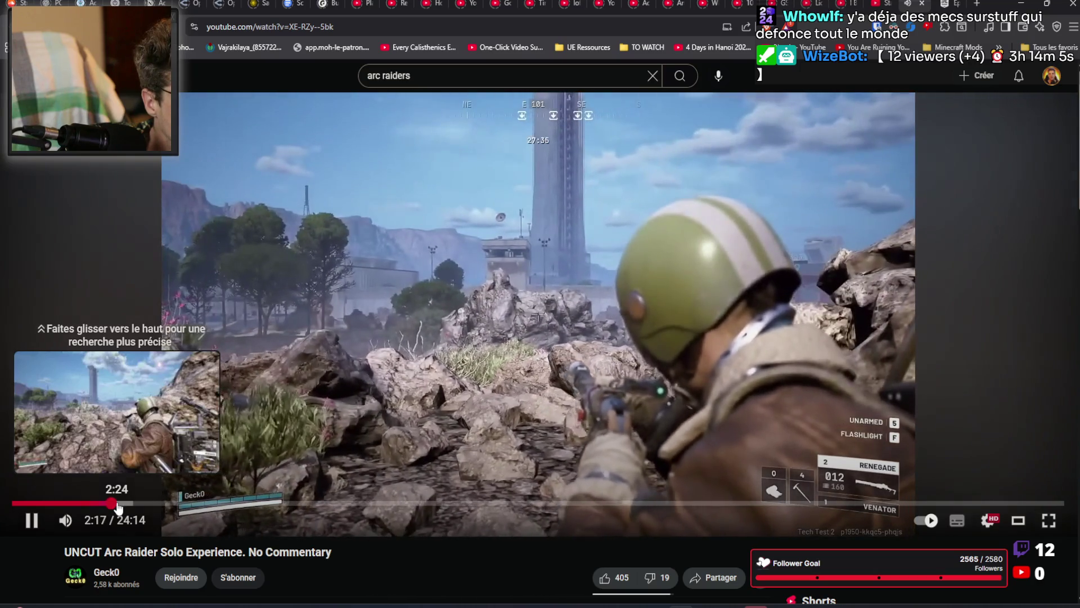
{"action": "left_click", "coordinate": [118, 505]}
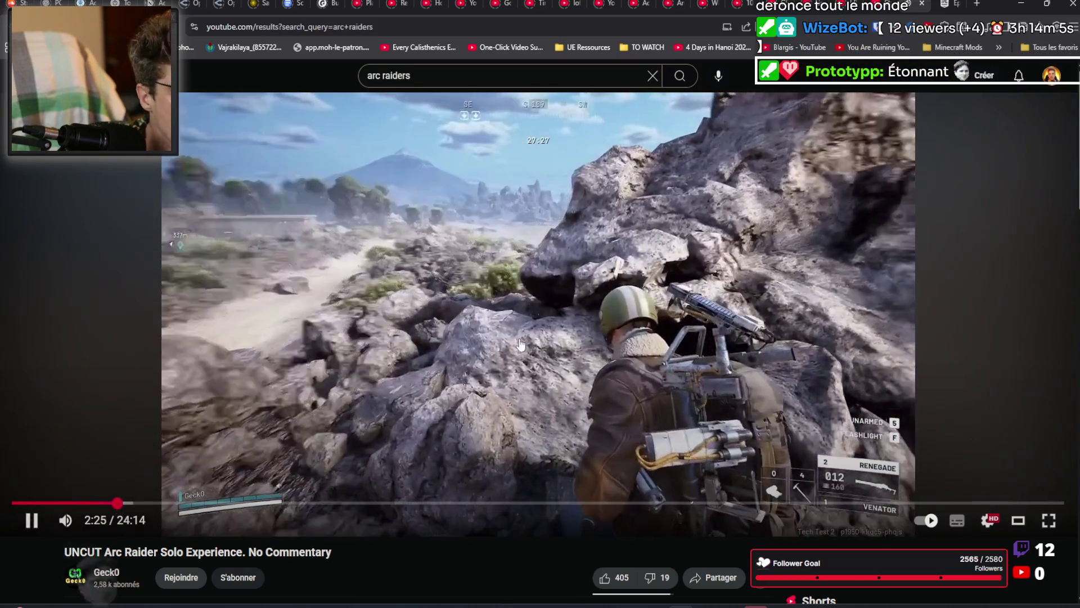
{"action": "key", "text": "alt+Left"}
{"action": "scroll", "coordinate": [521, 341], "scroll_direction": "down", "scroll_amount": 4}
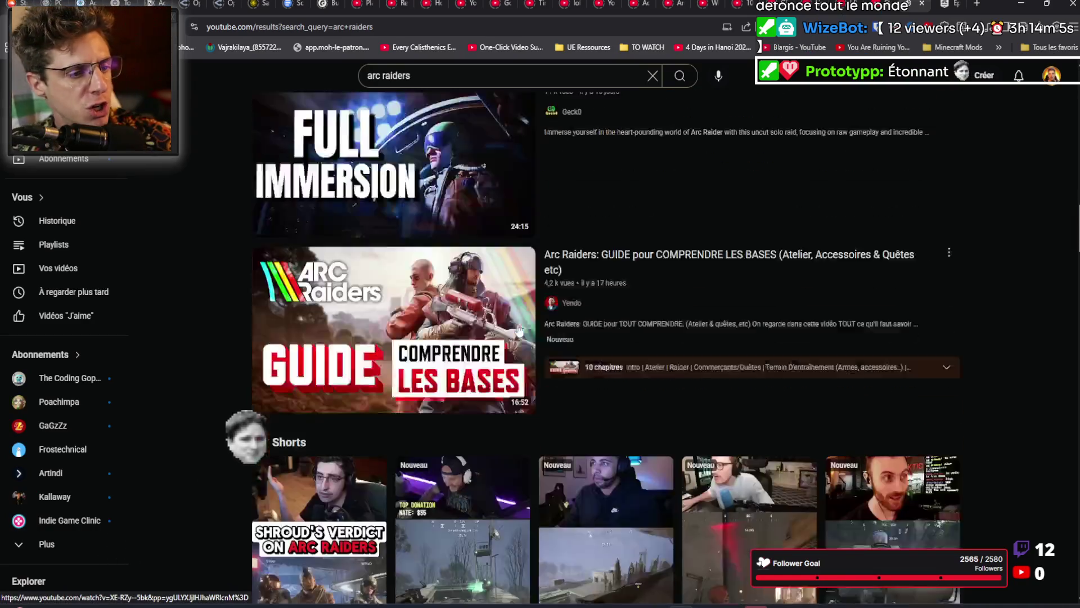
Step: Open Yendo's 'Arc Raiders: GUIDE pour COMPRENDRE LES BASES' video from the arc raiders results
{"action": "left_click", "coordinate": [411, 249]}
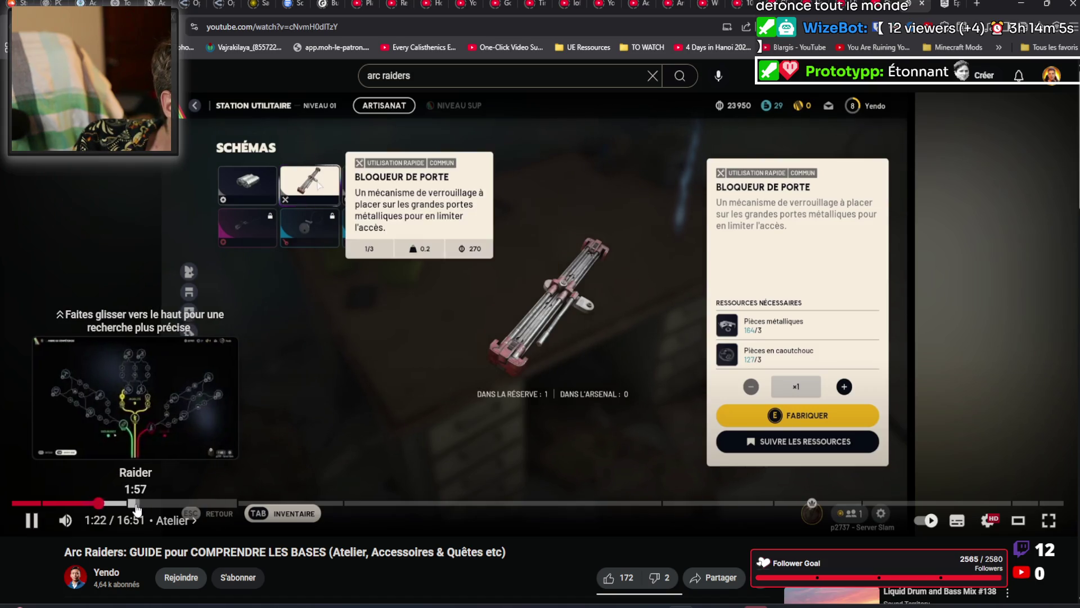
Step: Jump through the guide video to 1:57, 2:53, 3:38 and 5:24, then go back to the results
{"action": "left_click", "coordinate": [137, 505]}
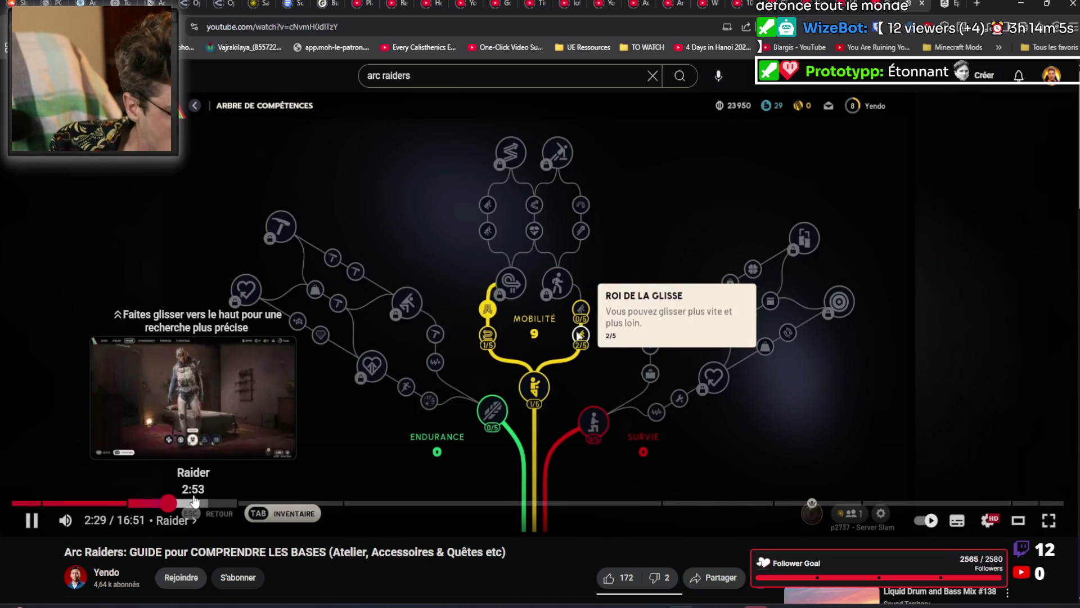
{"action": "left_click", "coordinate": [193, 502]}
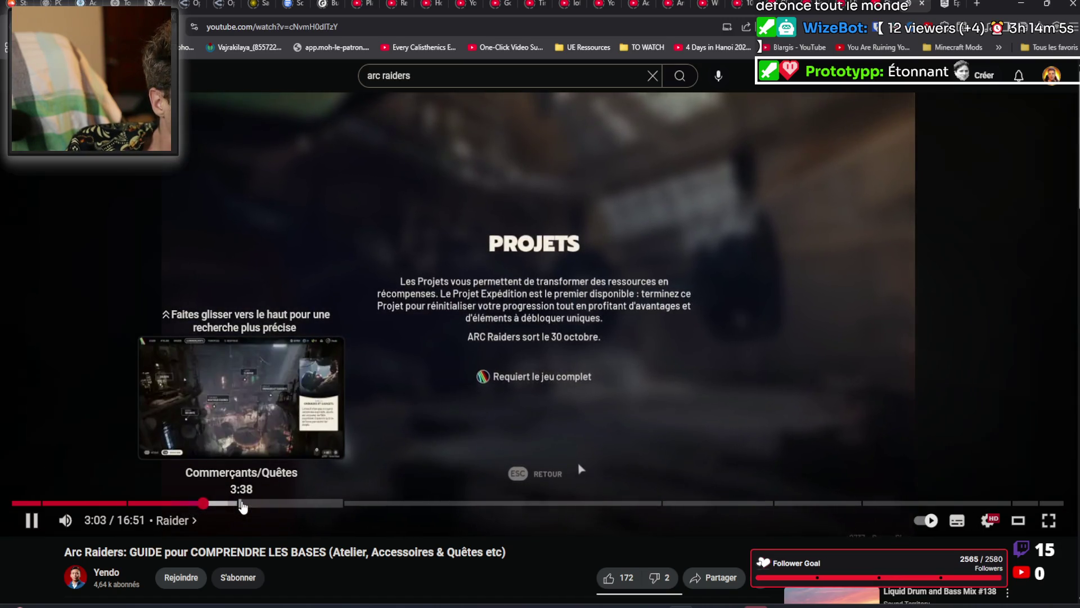
{"action": "left_click", "coordinate": [241, 503]}
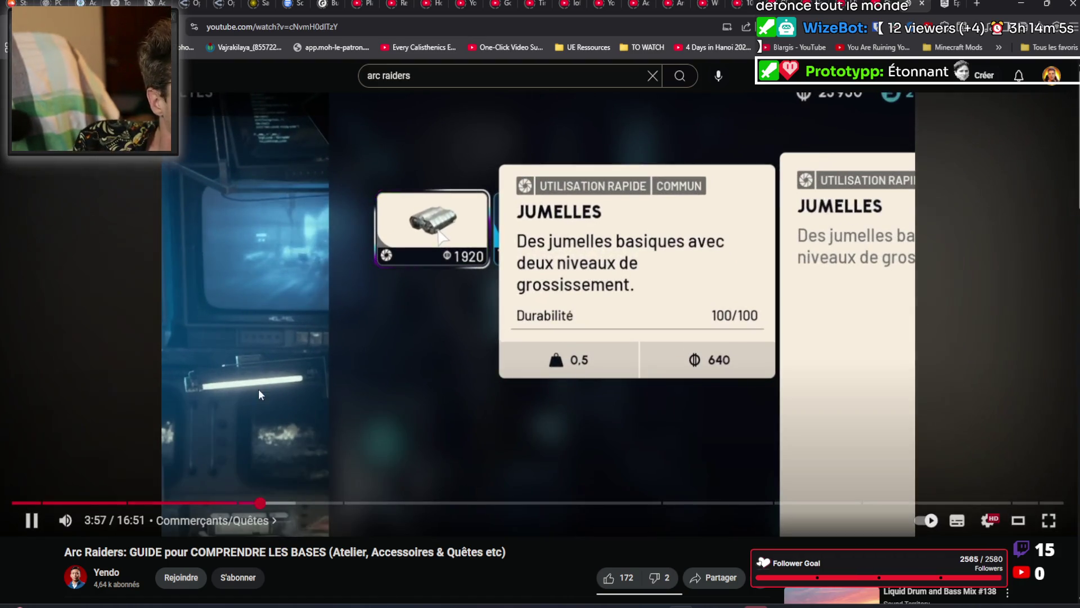
{"action": "left_click", "coordinate": [348, 503]}
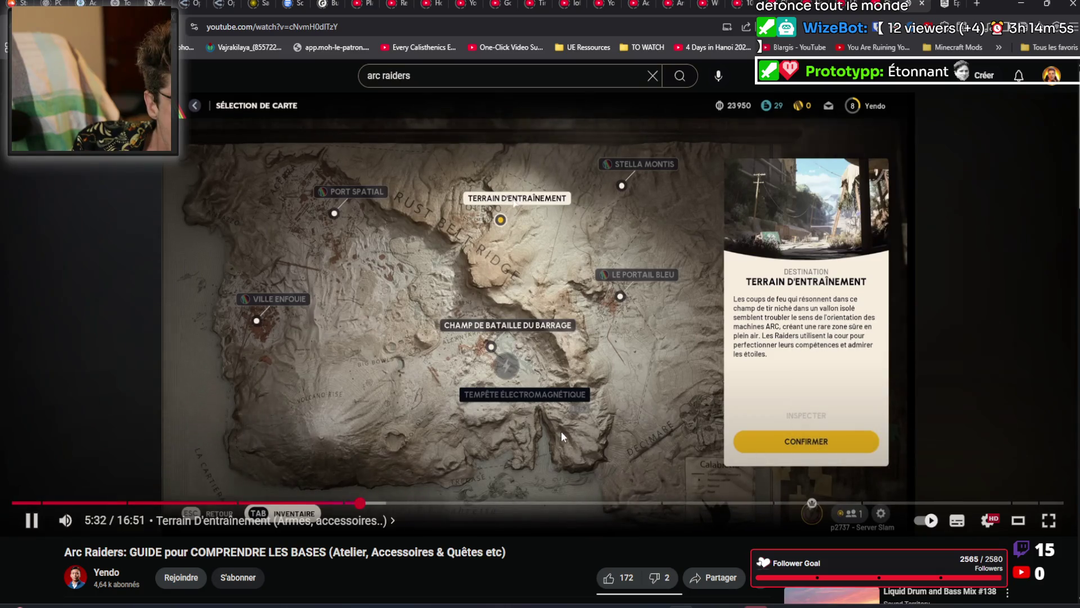
{"action": "key", "text": "alt+Left"}
Step: Scroll down the arc raiders results to reach the 'ARC Raiders TOP 100 WTF & Funny Moments!' video
{"action": "scroll", "coordinate": [426, 438], "scroll_direction": "down", "scroll_amount": 5}
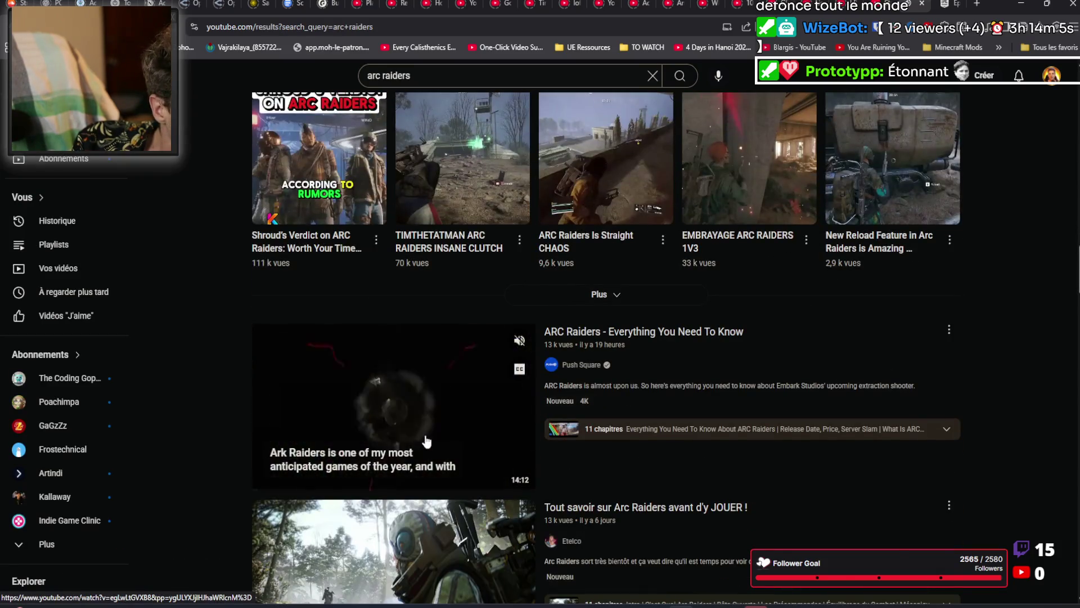
{"action": "scroll", "coordinate": [426, 438], "scroll_direction": "down", "scroll_amount": 4}
{"action": "scroll", "coordinate": [458, 236], "scroll_direction": "down", "scroll_amount": 1}
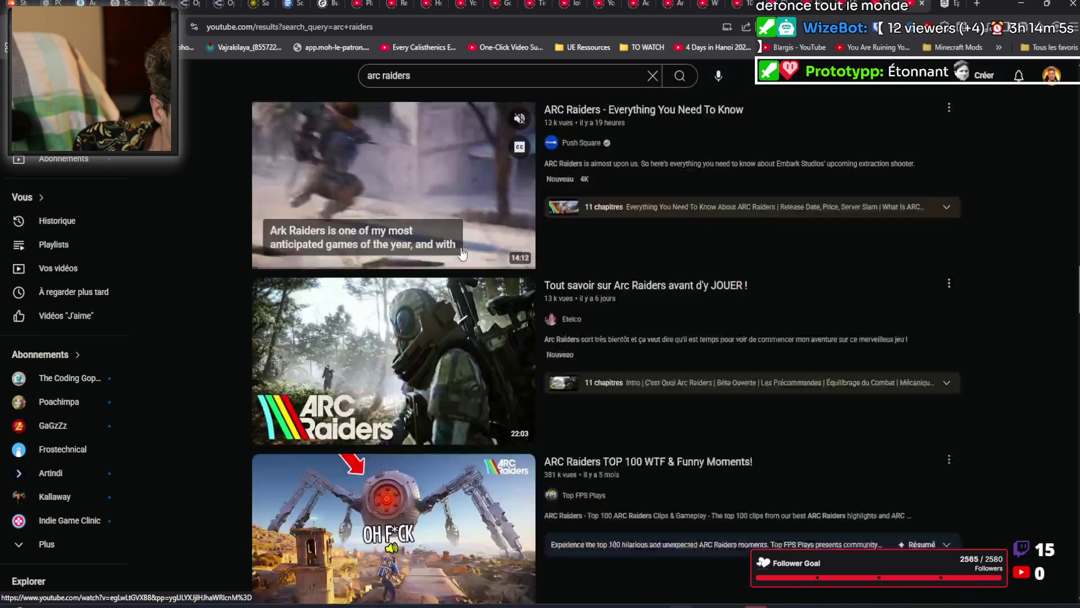
{"action": "scroll", "coordinate": [454, 314], "scroll_direction": "down", "scroll_amount": 1}
{"action": "scroll", "coordinate": [436, 310], "scroll_direction": "down", "scroll_amount": 1}
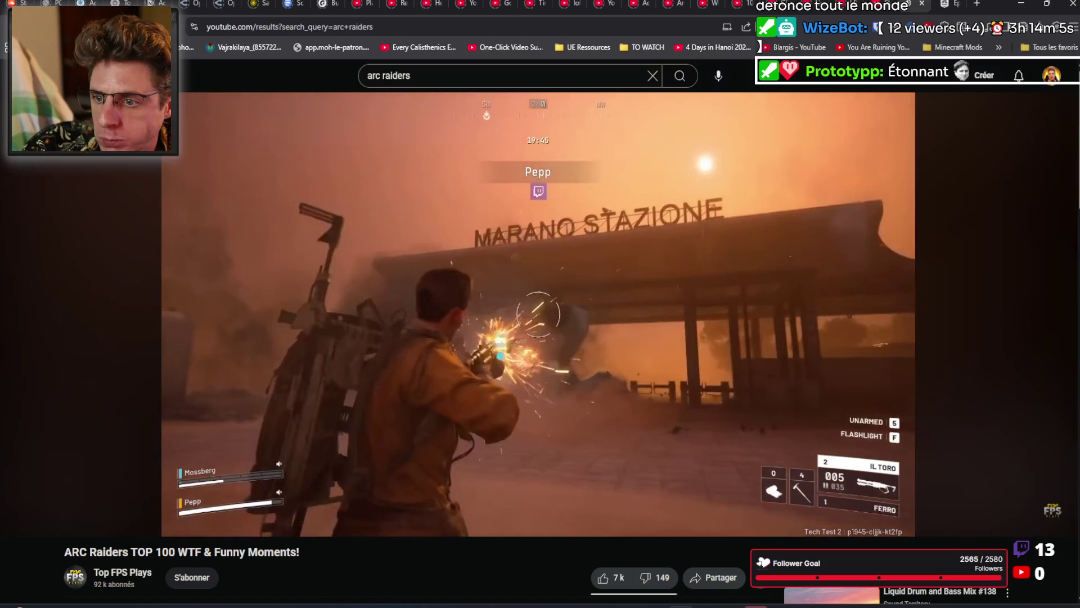
Step: Return to the TOP 100 funny moments video and skip it ahead to 2:30
{"action": "key", "text": "alt+Left"}
{"action": "key", "text": "alt+Right"}
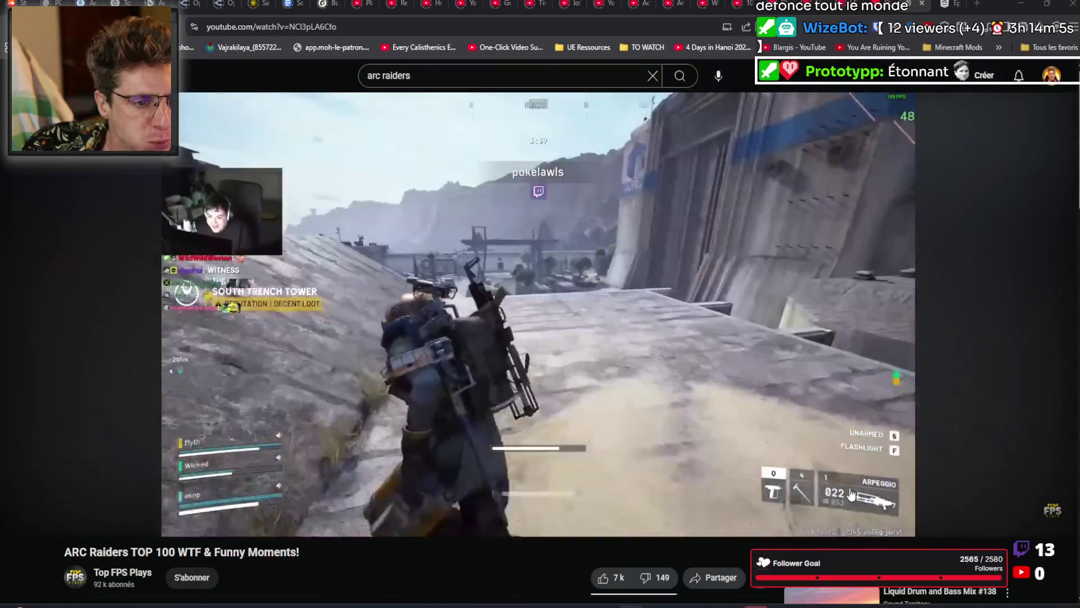
{"action": "mouse_move", "coordinate": [452, 464]}
{"action": "left_click", "coordinate": [69, 502]}
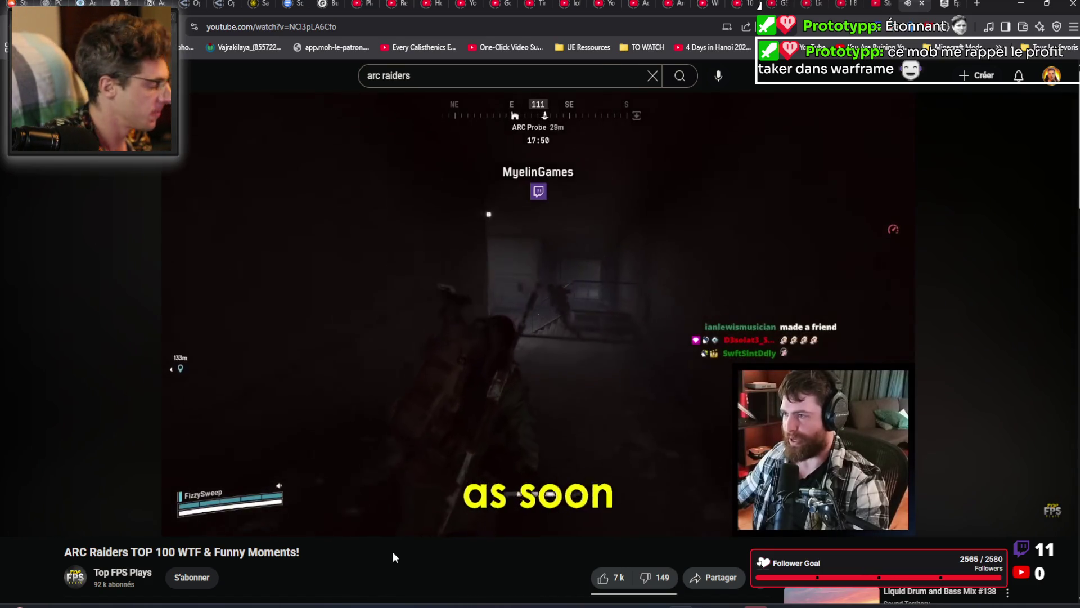
Step: Pause the compilation at 10:51 and close the YouTube tab
{"action": "mouse_move", "coordinate": [607, 333]}
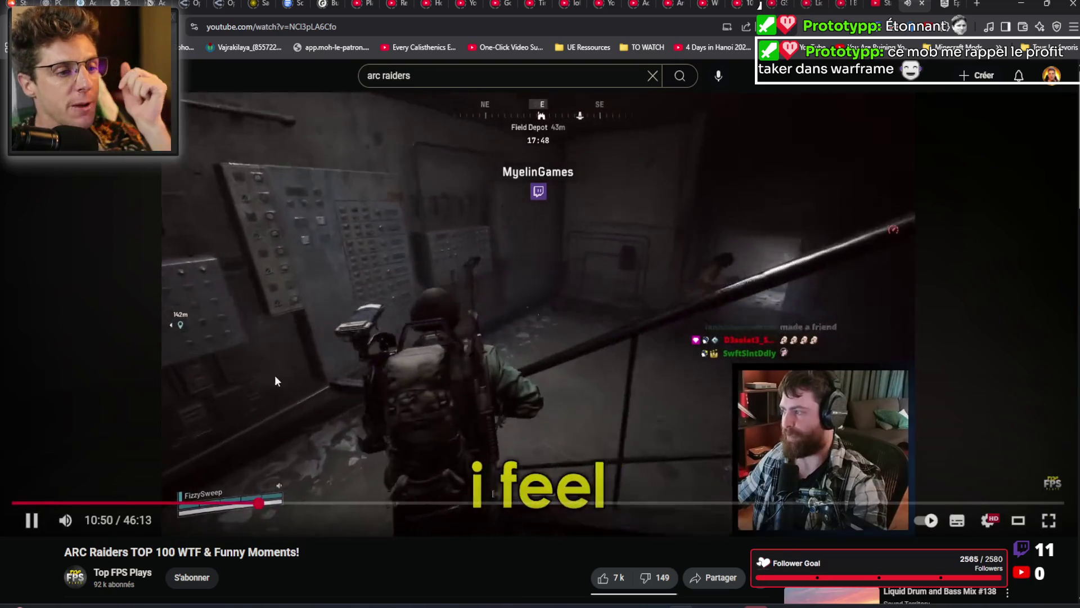
{"action": "left_click", "coordinate": [567, 340]}
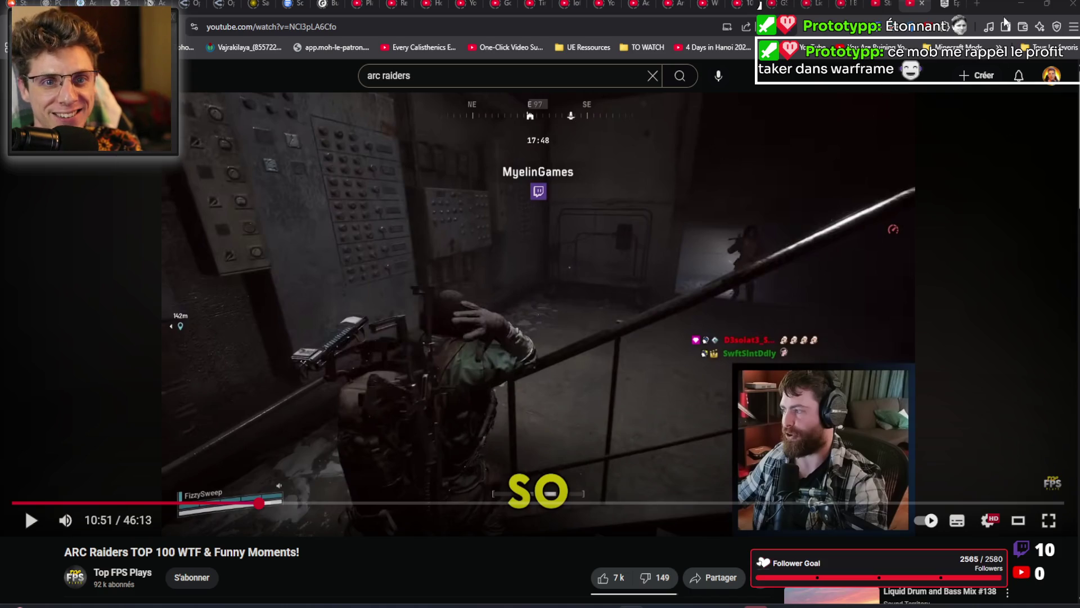
{"action": "left_click", "coordinate": [923, 4]}
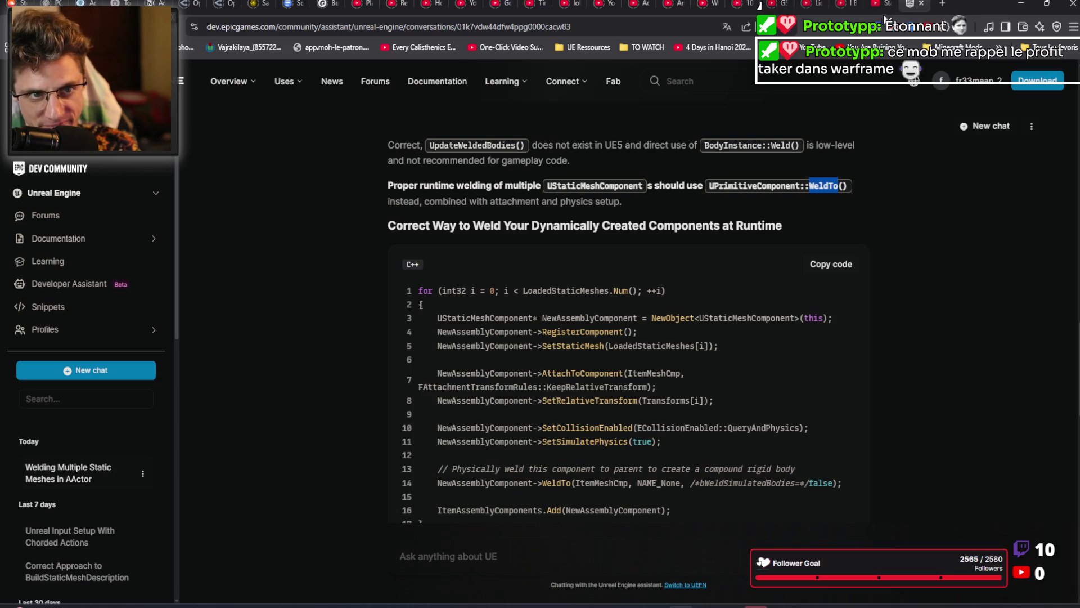
Step: Start a Toggl Track timer on the Ardaria project, then minimize the browser to the code editor at line 578
{"action": "left_click", "coordinate": [876, 7]}
{"action": "left_click", "coordinate": [650, 298]}
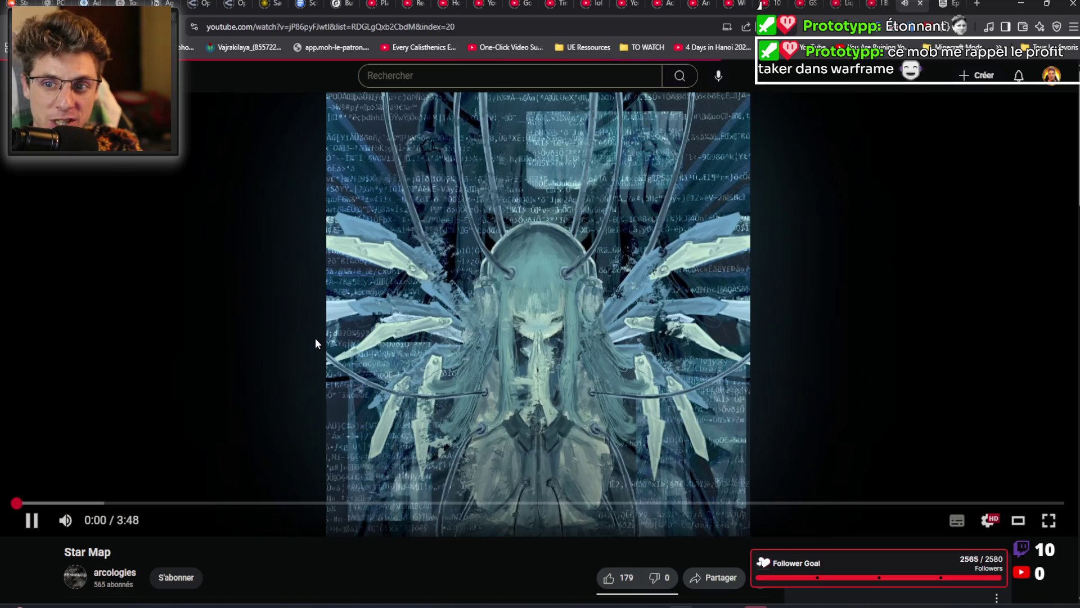
{"action": "key", "text": "ctrl+3"}
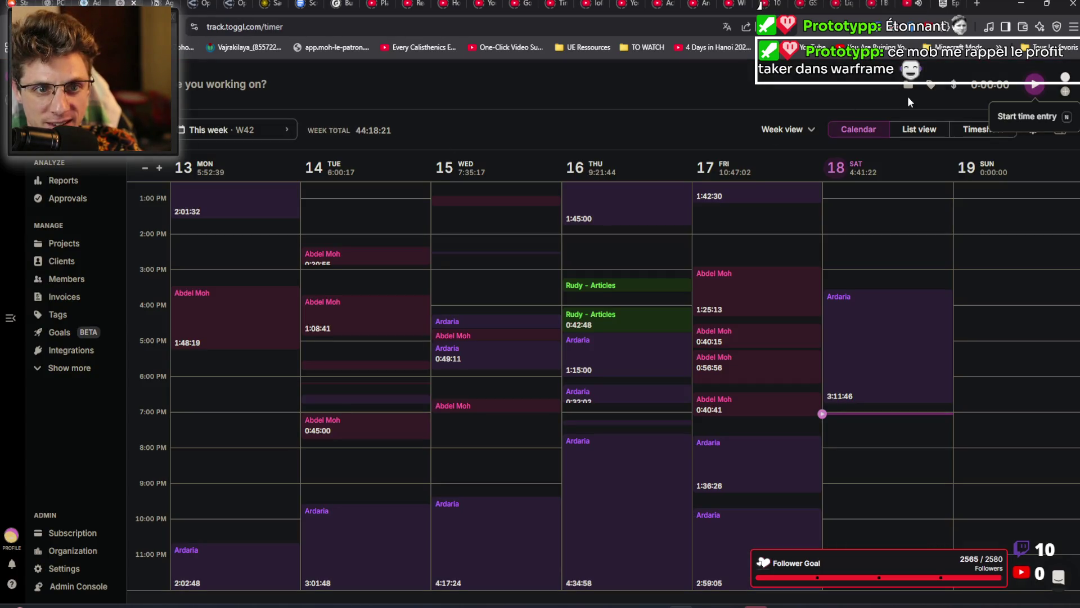
{"action": "left_click", "coordinate": [908, 87]}
{"action": "left_click", "coordinate": [716, 213]}
{"action": "left_click", "coordinate": [1034, 89]}
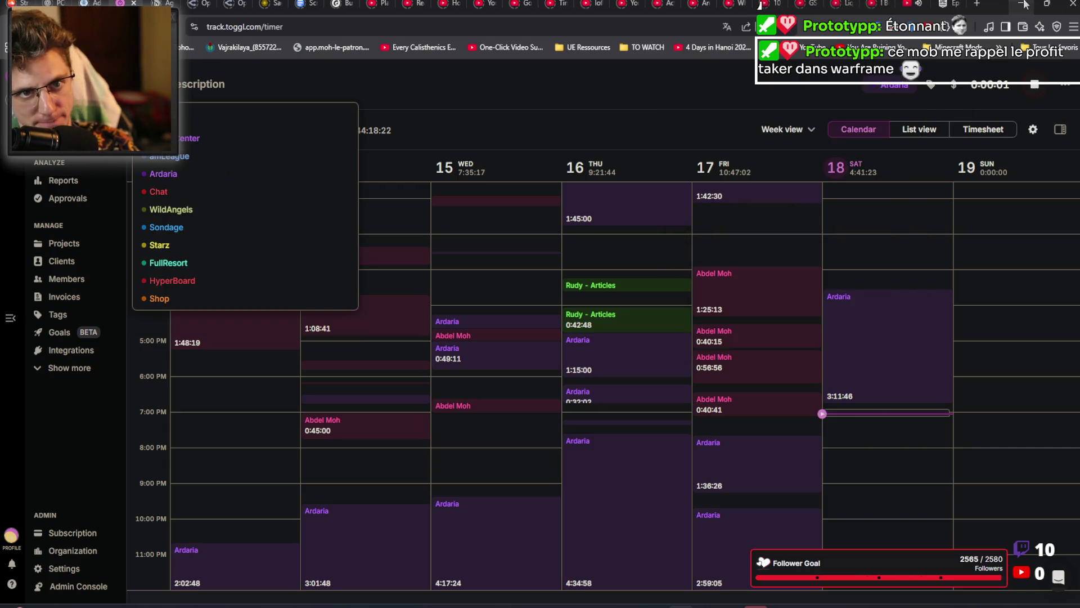
{"action": "left_click", "coordinate": [1022, 4]}
{"action": "left_click", "coordinate": [764, 263]}
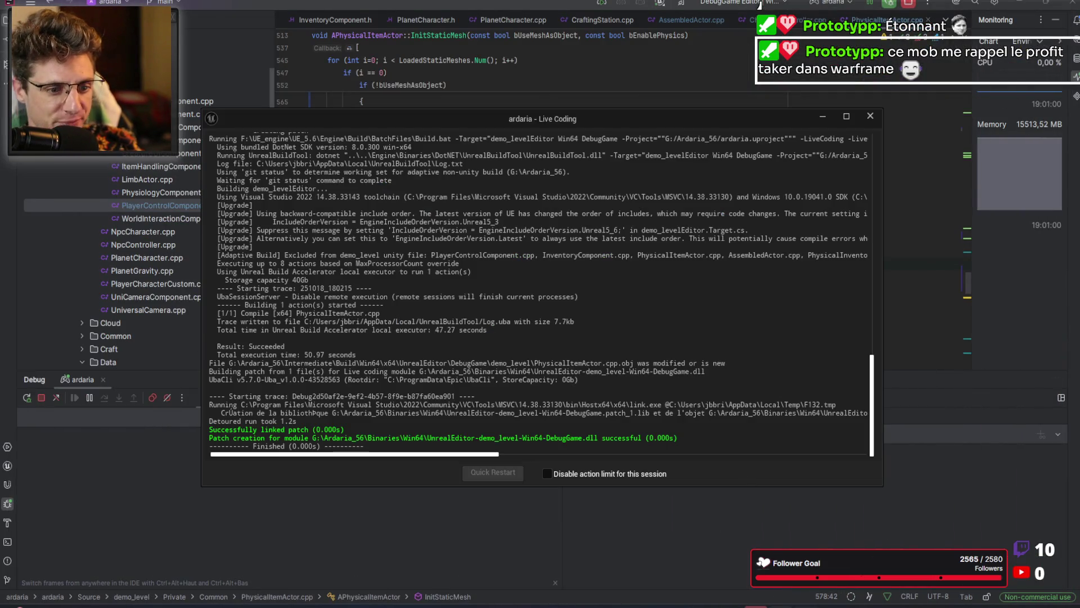
Step: Play LVL-Voxel-Planet-B in PIE, walk toward the rocks and bench, swing the axe, then stop
{"action": "key", "text": "alt+Tab"}
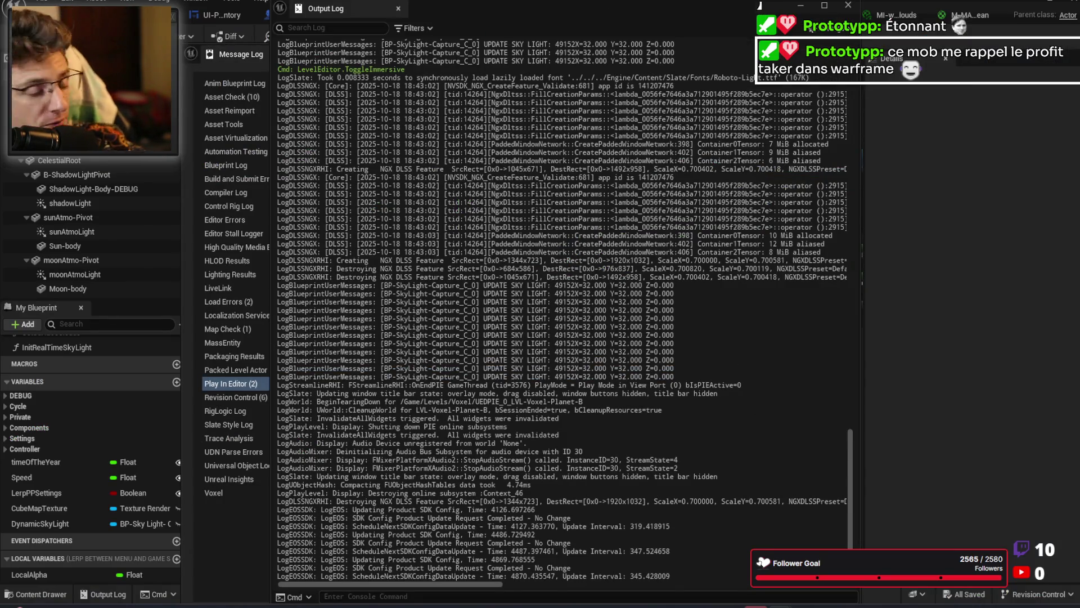
{"action": "key", "text": "alt+Tab"}
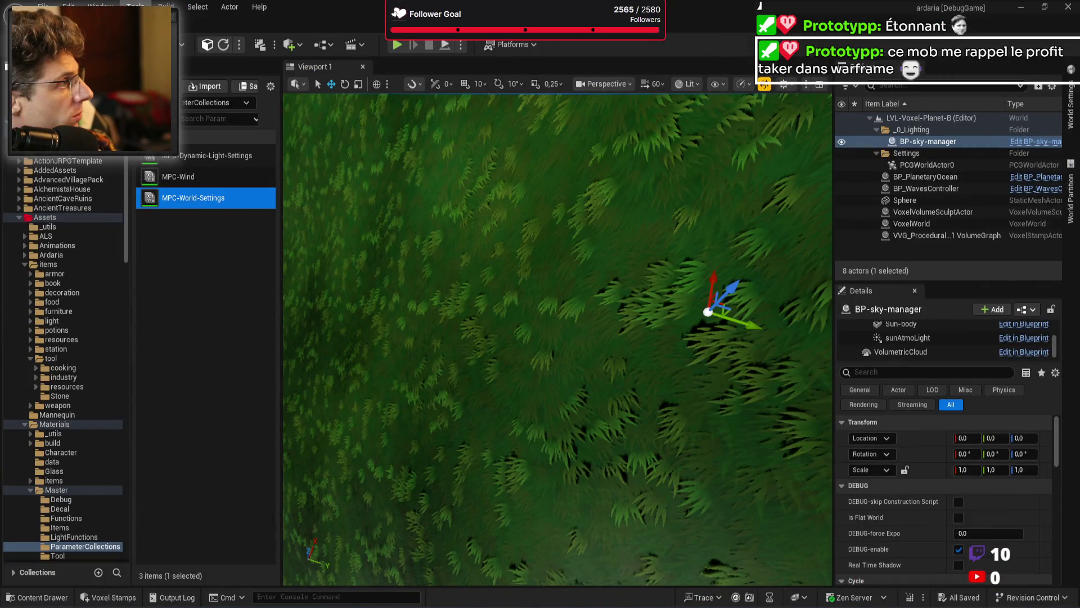
{"action": "left_click", "coordinate": [397, 45]}
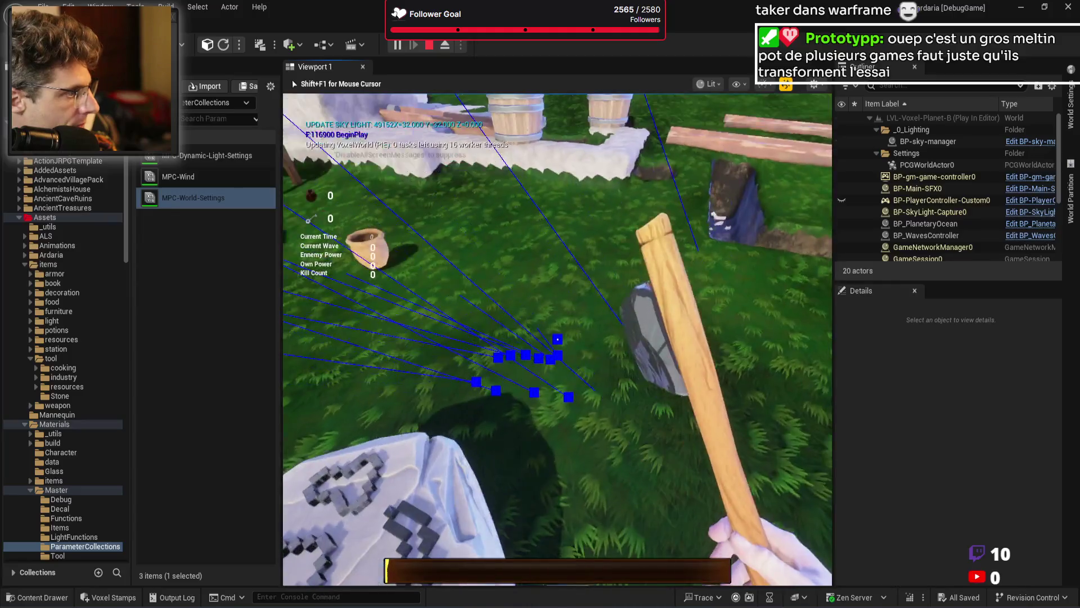
{"action": "key", "text": "w"}
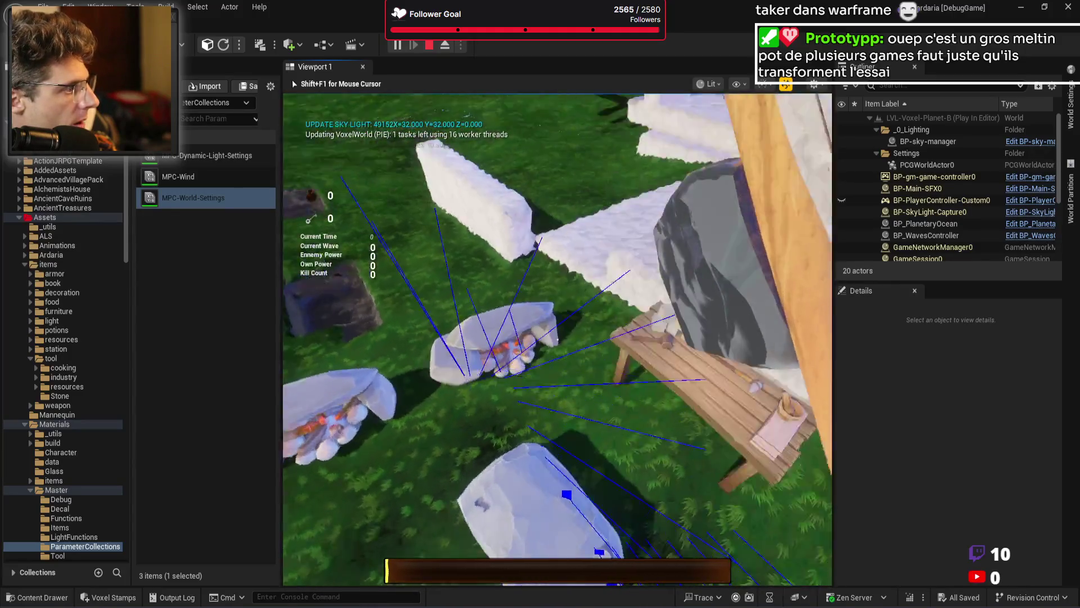
{"action": "left_click", "coordinate": [558, 339]}
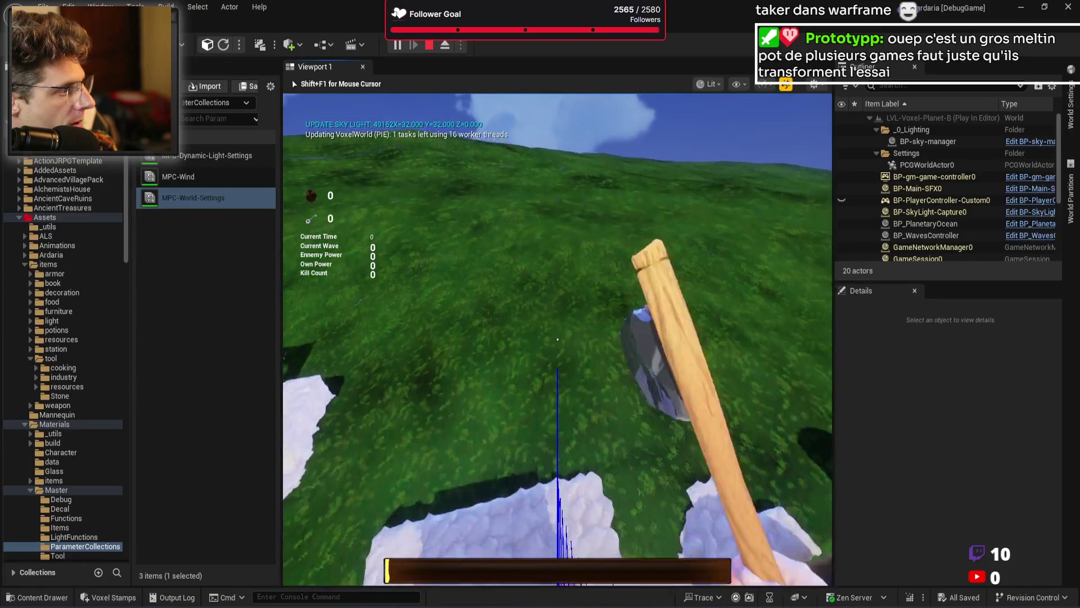
{"action": "key", "text": "Escape"}
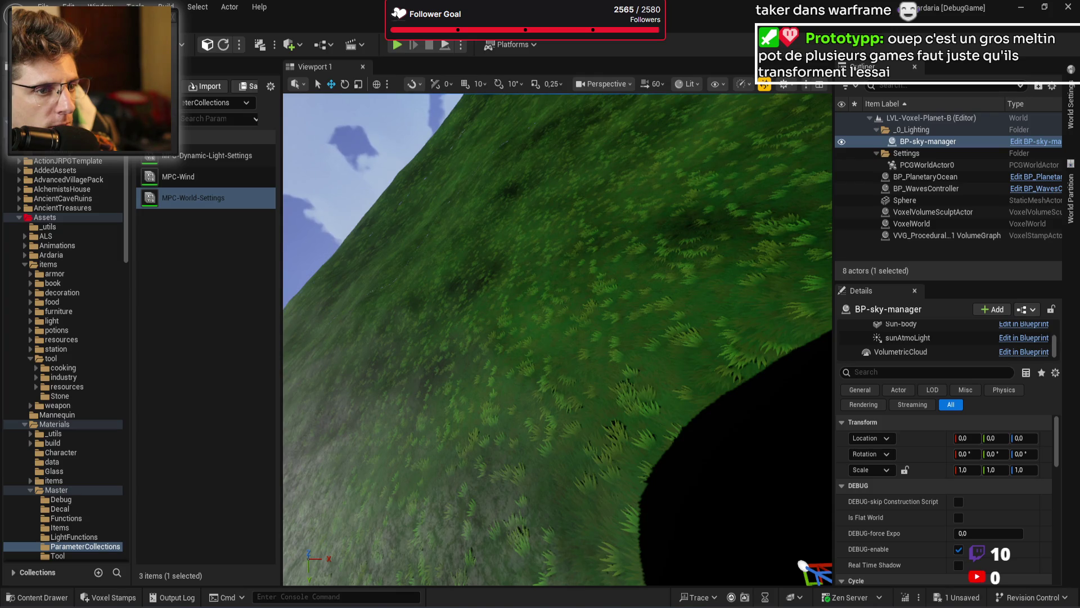
Step: Start a new playtest of the level and walk toward the tree and stone blocks
{"action": "left_click", "coordinate": [193, 197]}
{"action": "key", "text": "alt+p"}
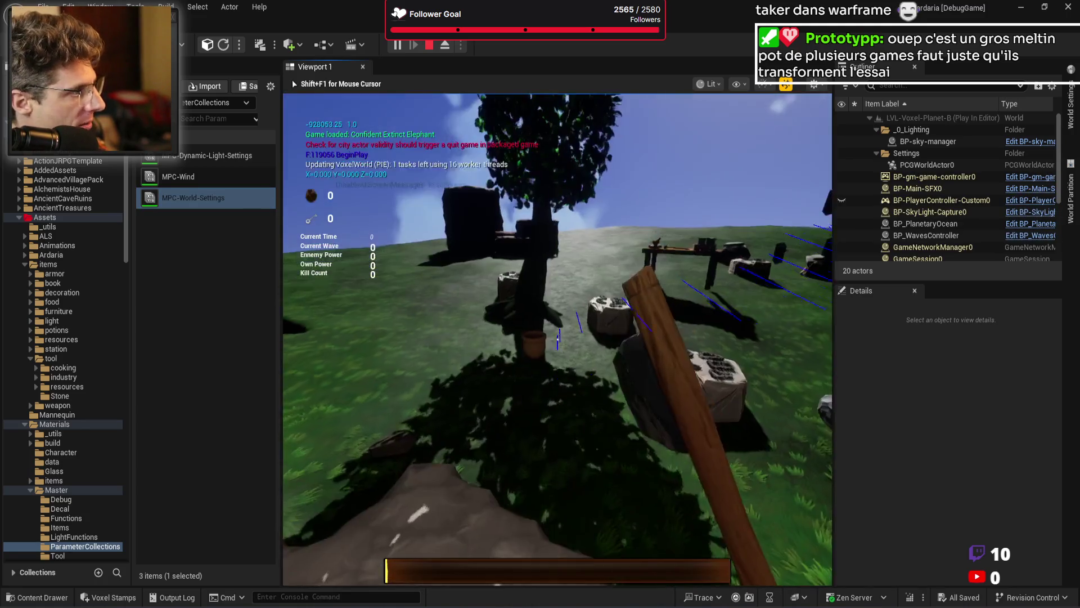
{"action": "key", "text": "w"}
{"action": "key", "text": "w"}
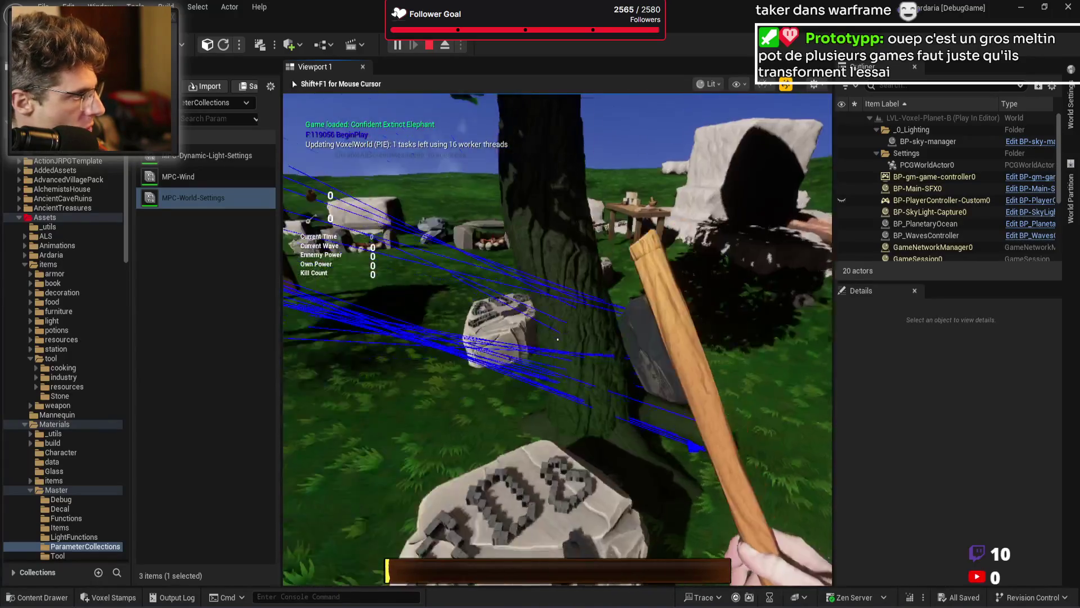
{"action": "key", "text": "w"}
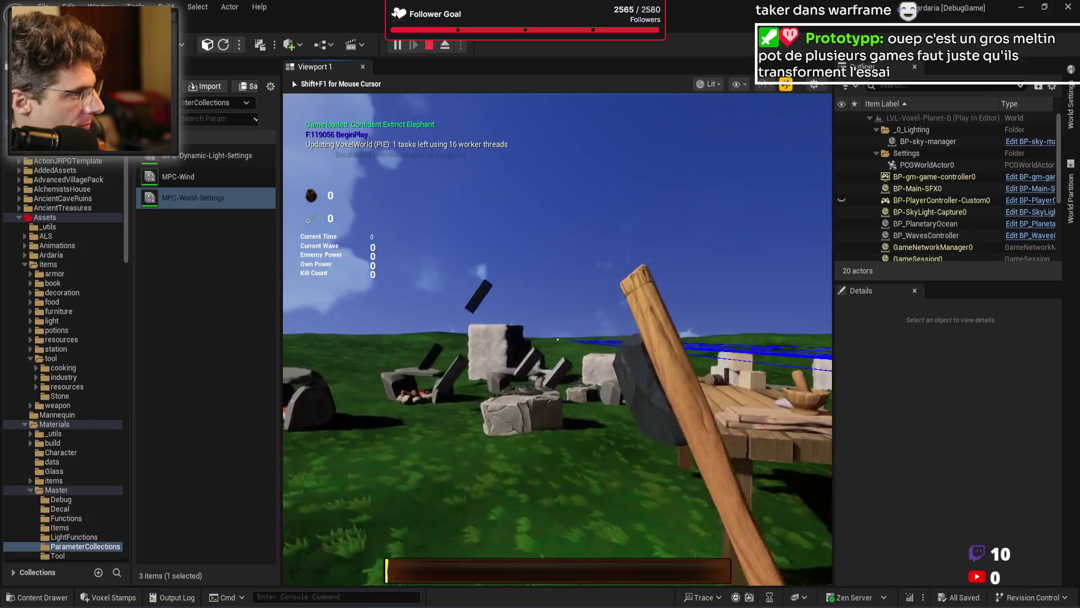
{"action": "key", "text": "w"}
{"action": "key", "text": "w"}
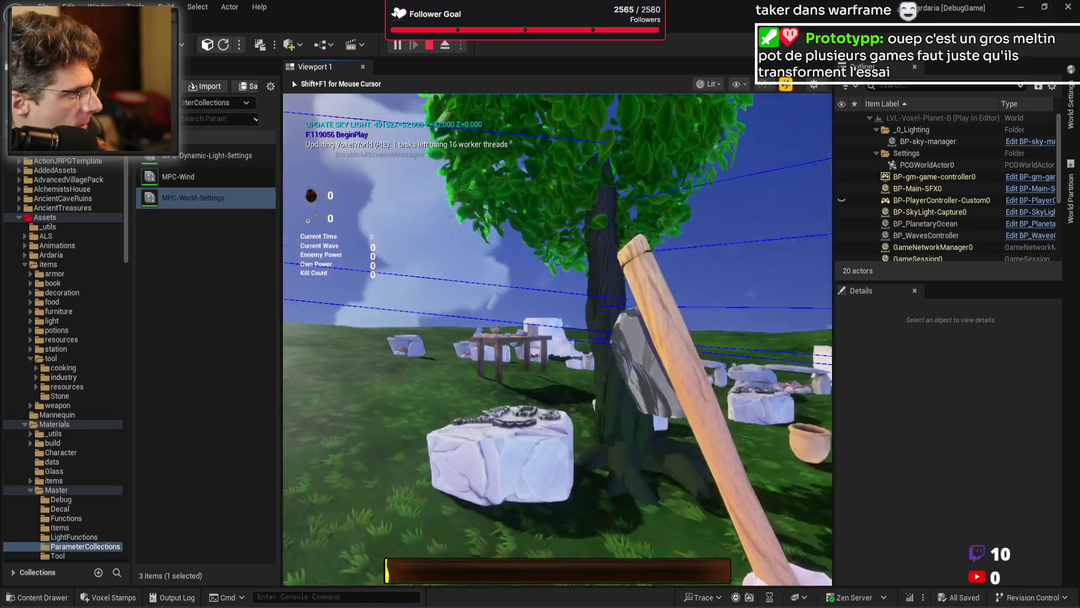
{"action": "key", "text": "w"}
{"action": "key", "text": "w"}
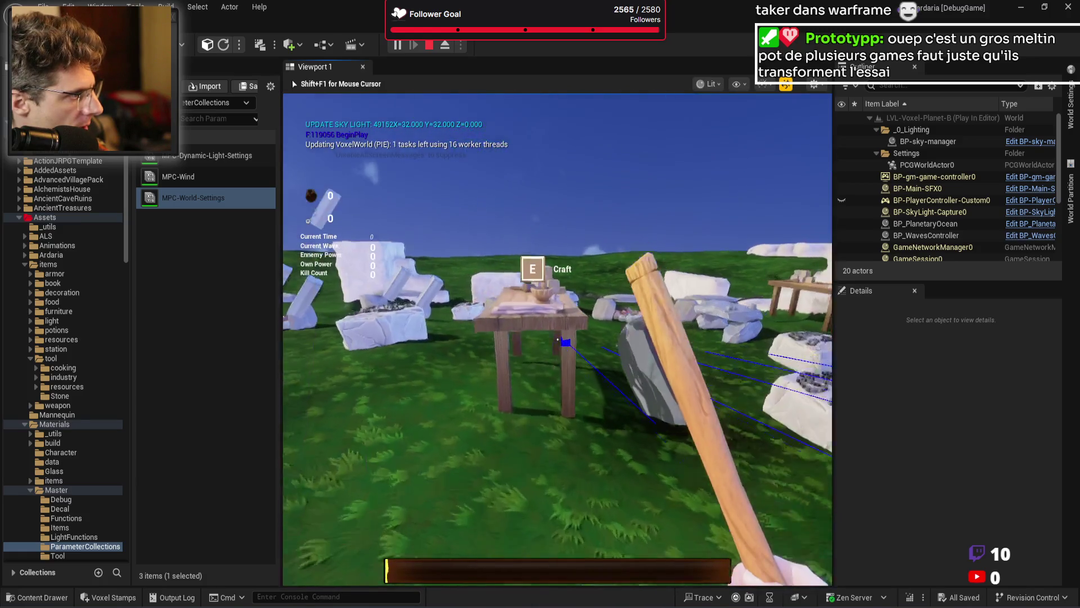
{"action": "key", "text": "w"}
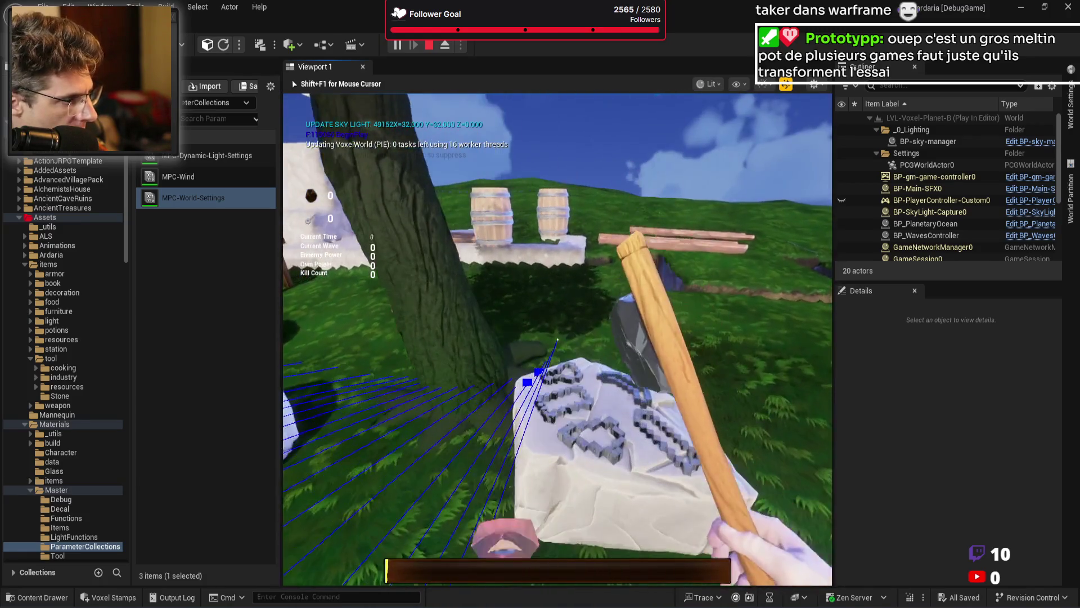
Step: Walk around the tree past the clay pot and barrel to a carved stone block
{"action": "key", "text": "w"}
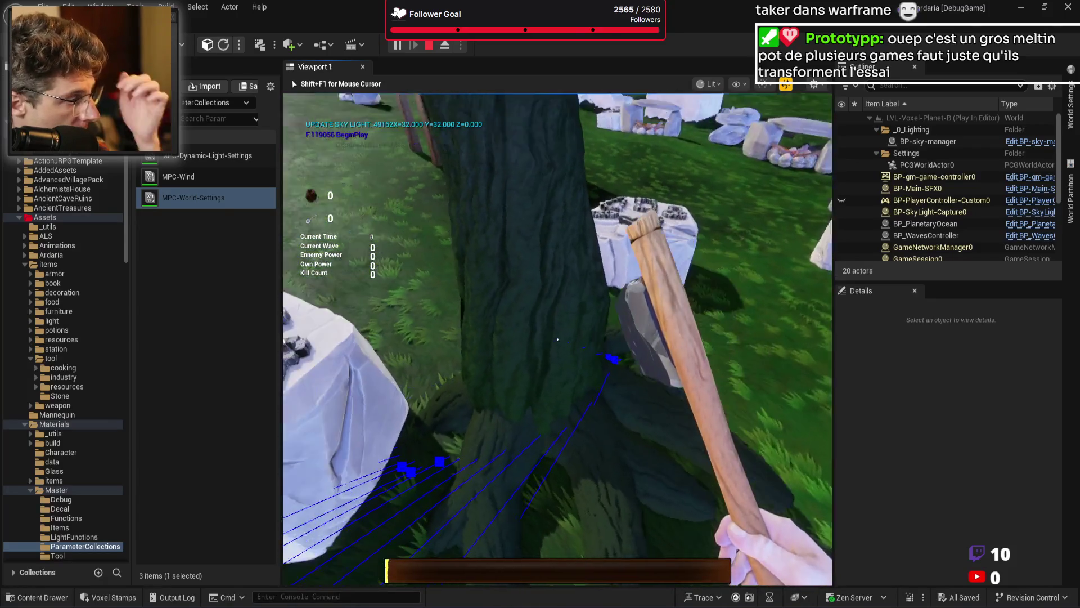
{"action": "key", "text": "w"}
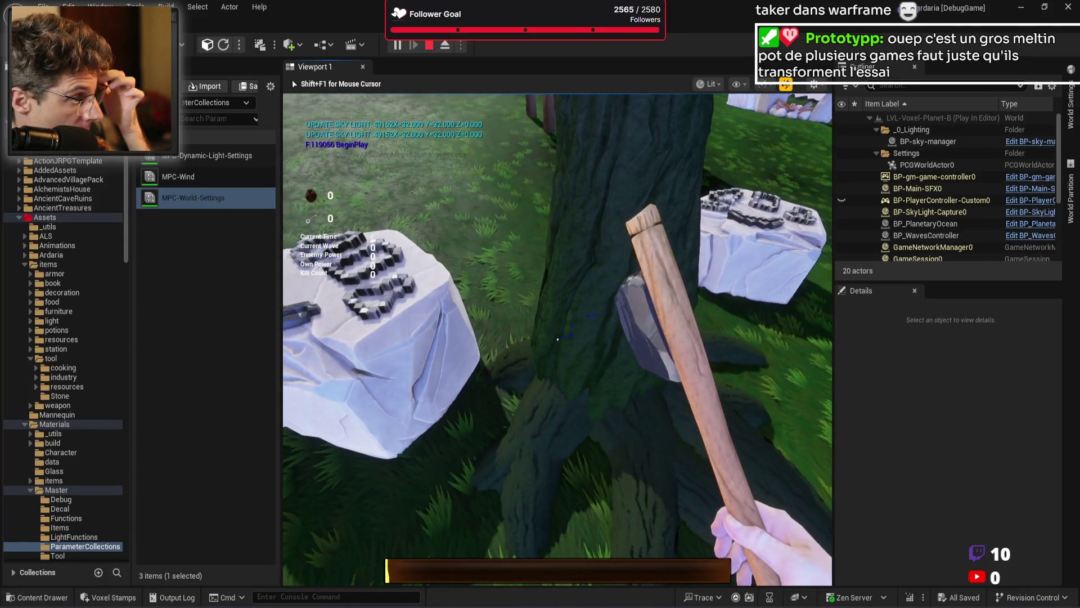
{"action": "key", "text": "w"}
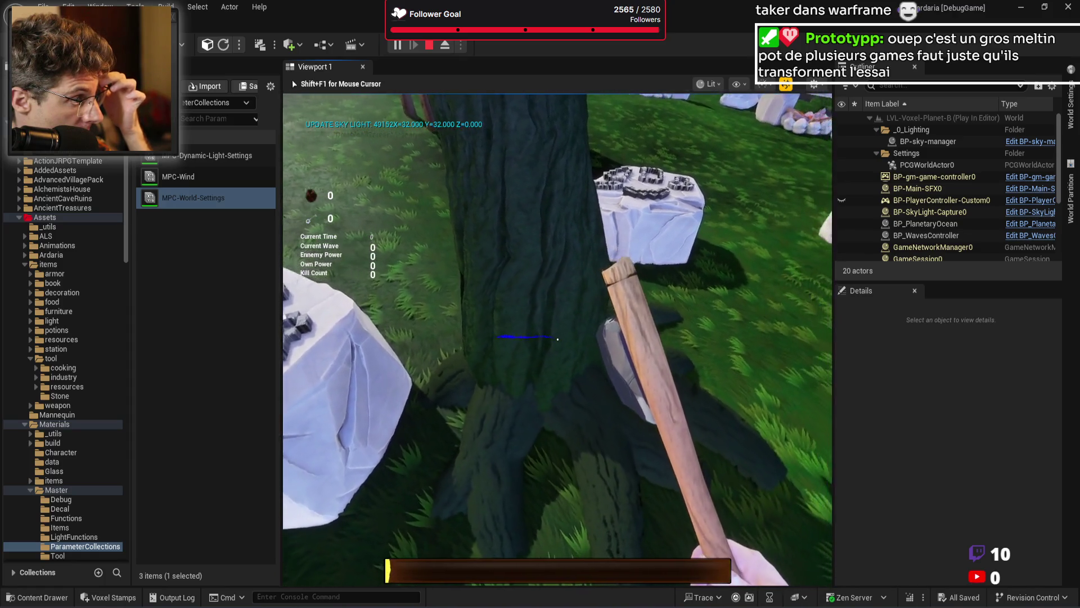
{"action": "key", "text": "w"}
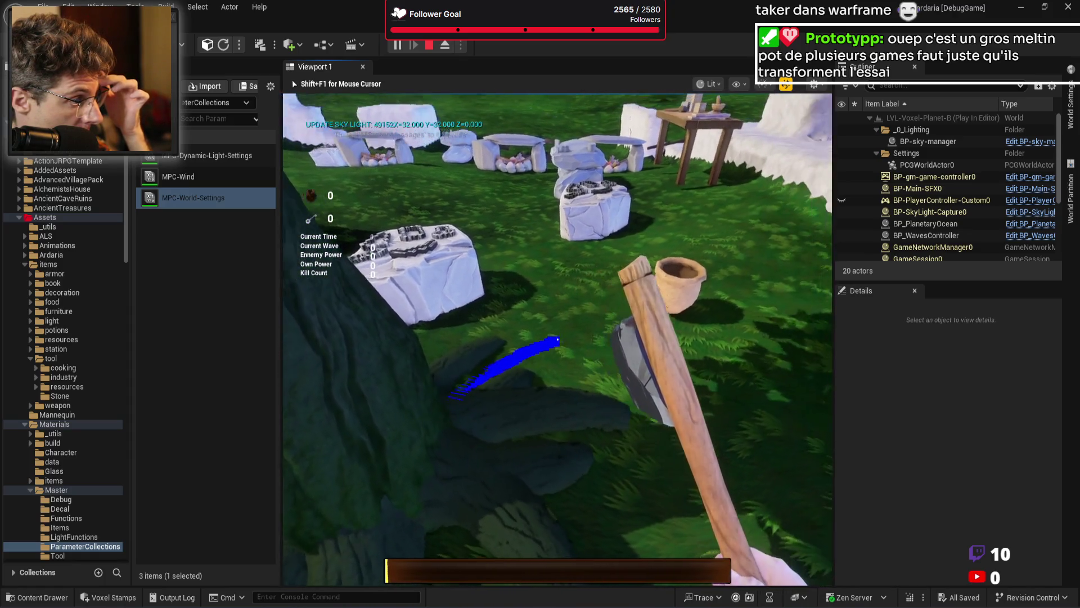
{"action": "key", "text": "w"}
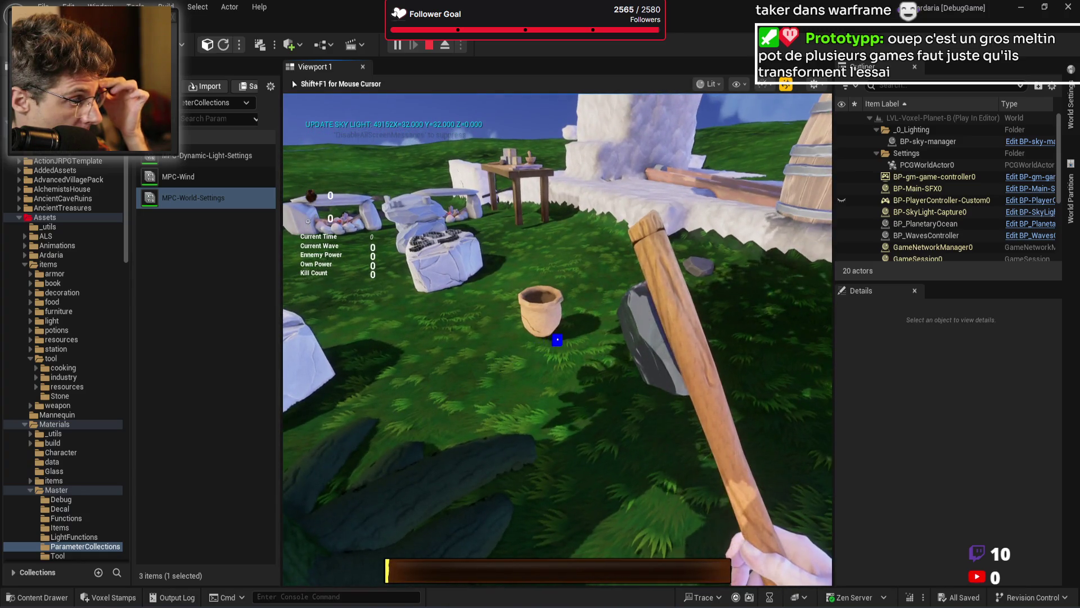
{"action": "key", "text": "w"}
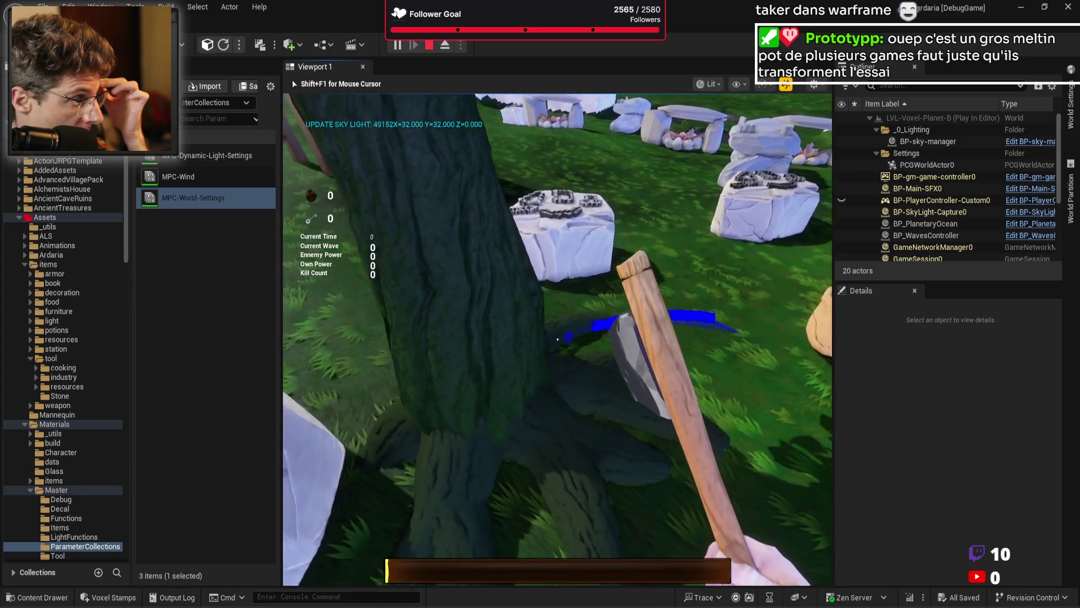
{"action": "key", "text": "a"}
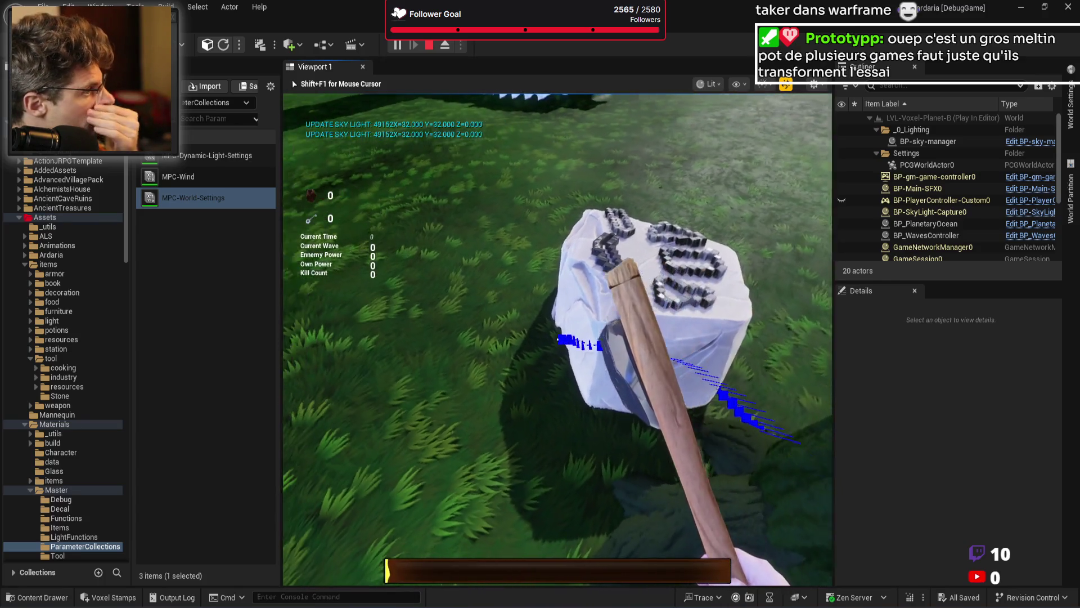
{"action": "key", "text": "d"}
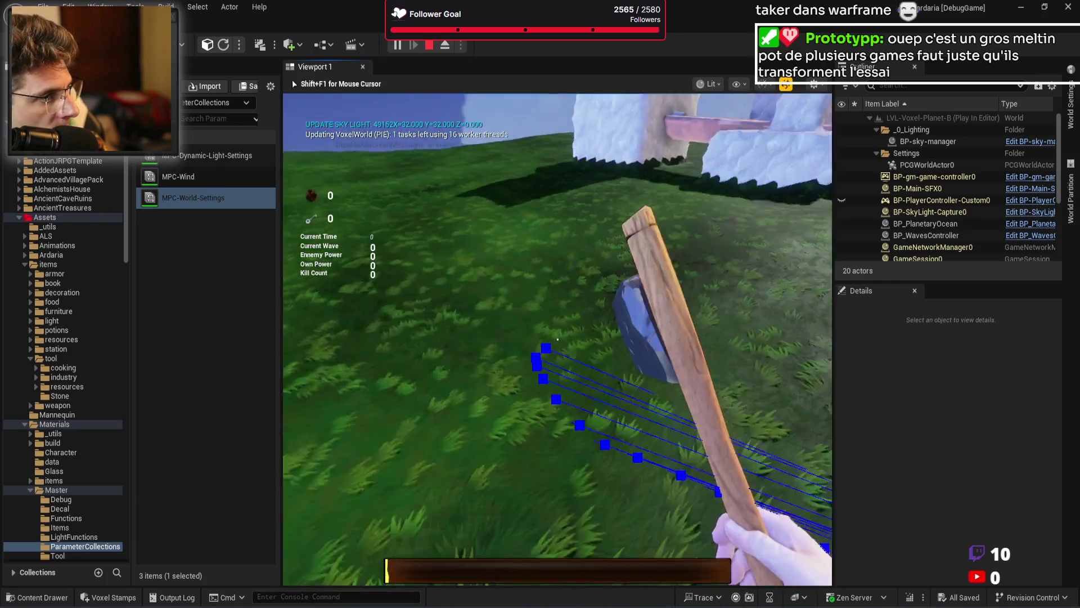
{"action": "key", "text": "w"}
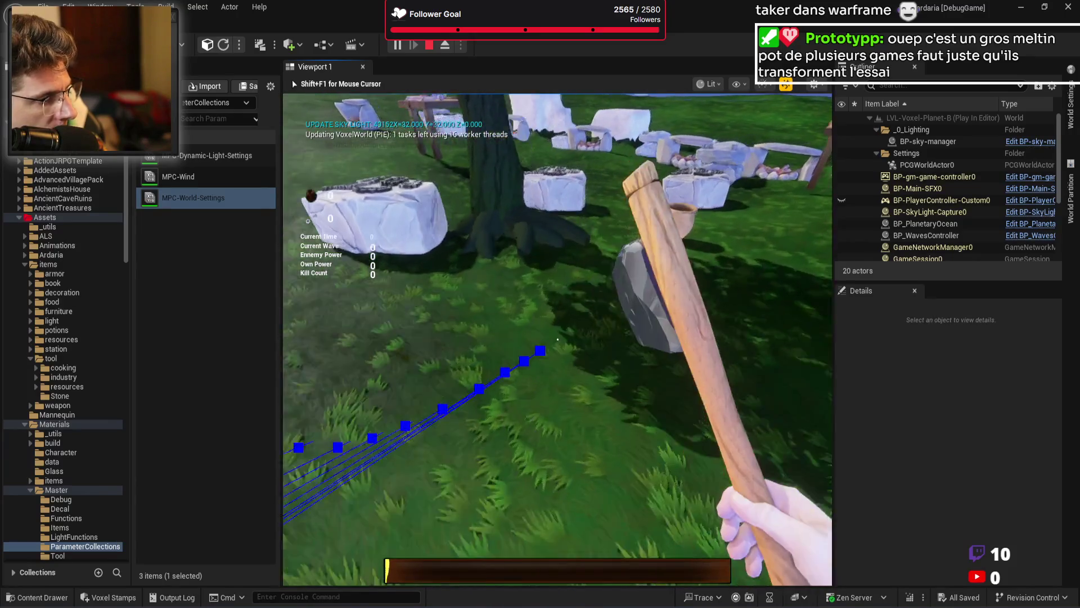
{"action": "key", "text": "w"}
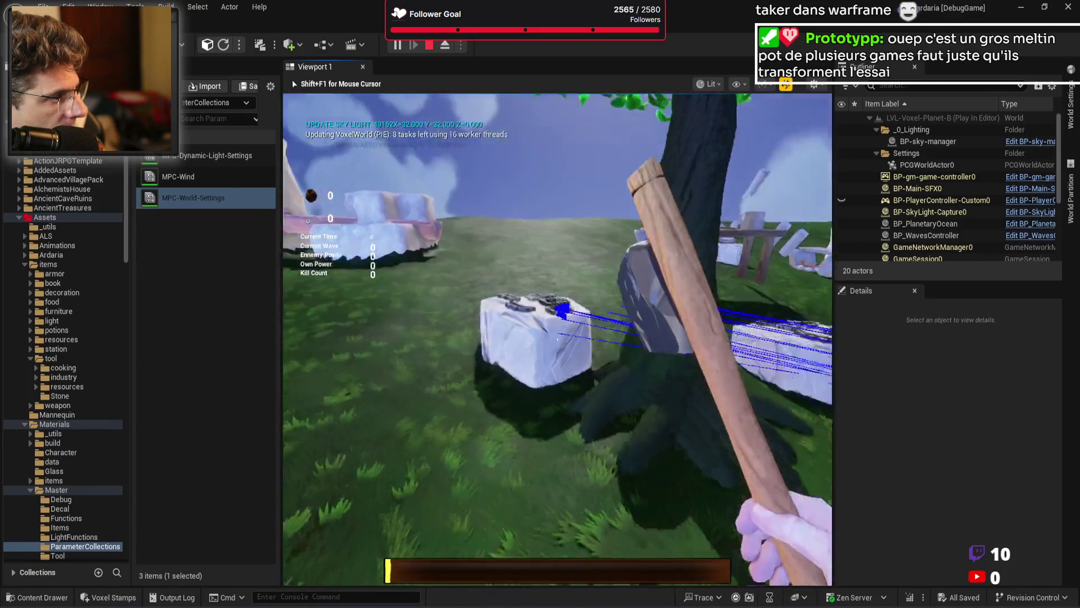
{"action": "key", "text": "d"}
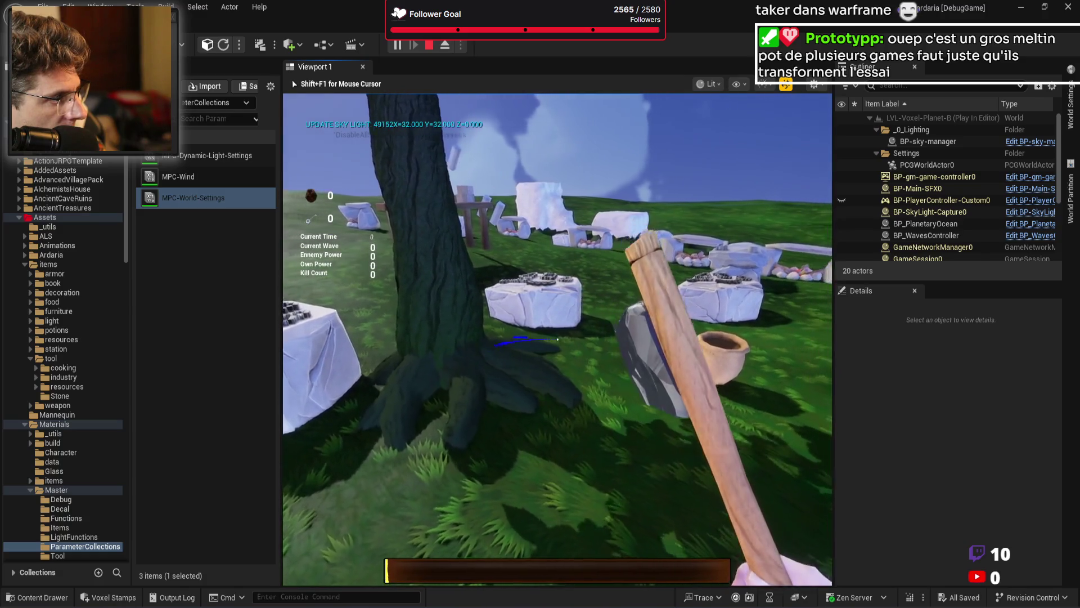
{"action": "key", "text": "w"}
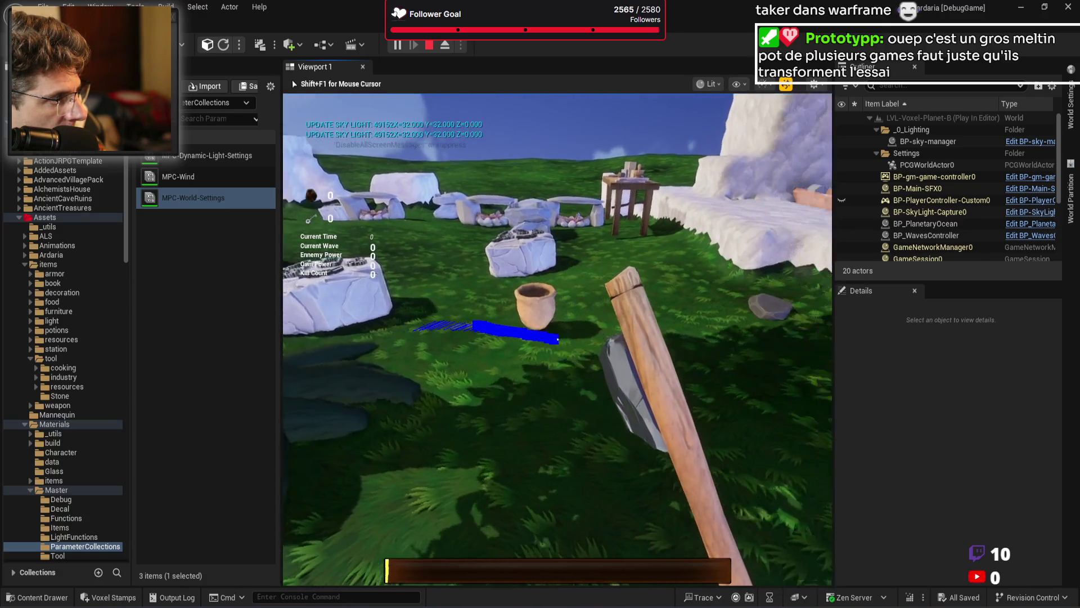
{"action": "key", "text": "a"}
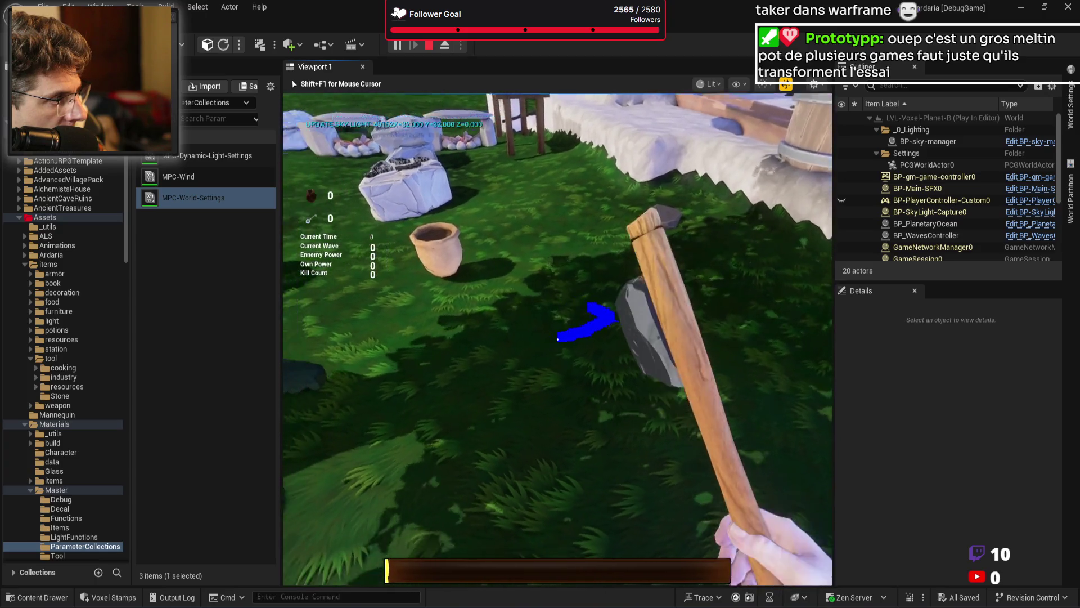
{"action": "key", "text": "d"}
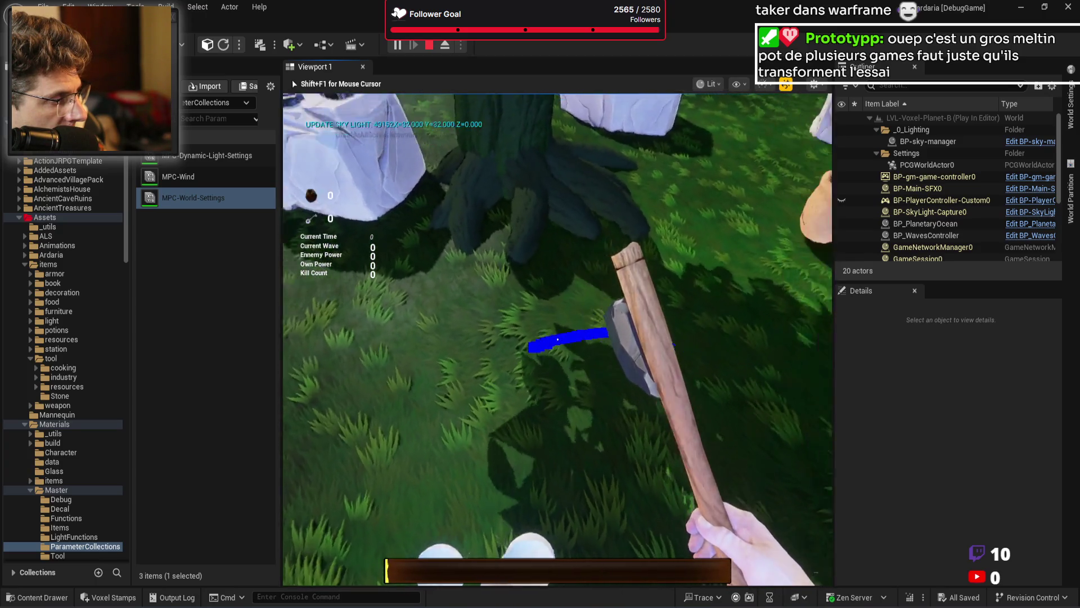
{"action": "key", "text": "w"}
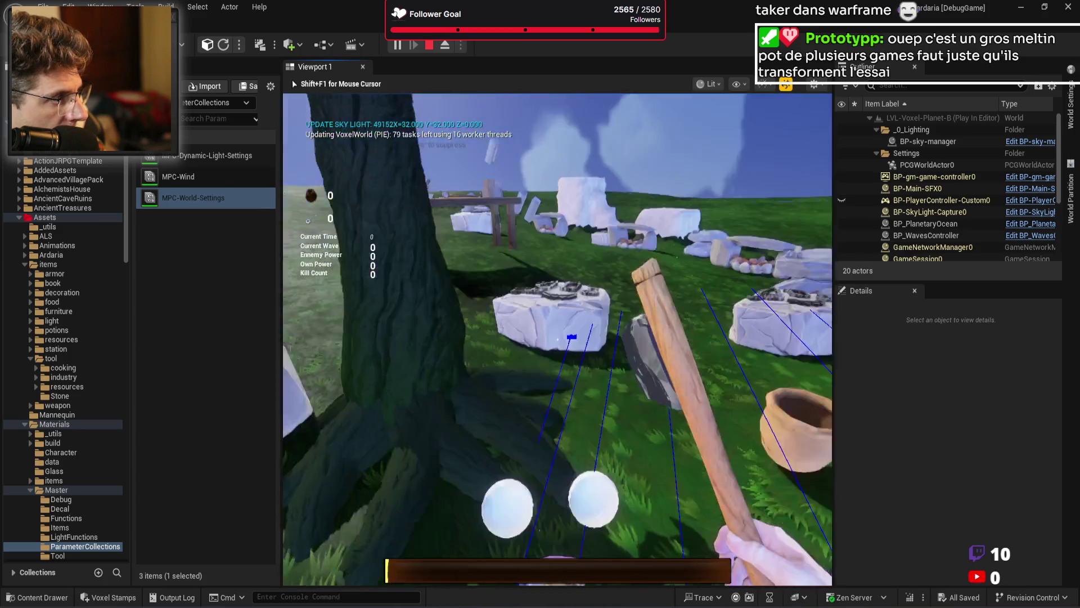
{"action": "key", "text": "a"}
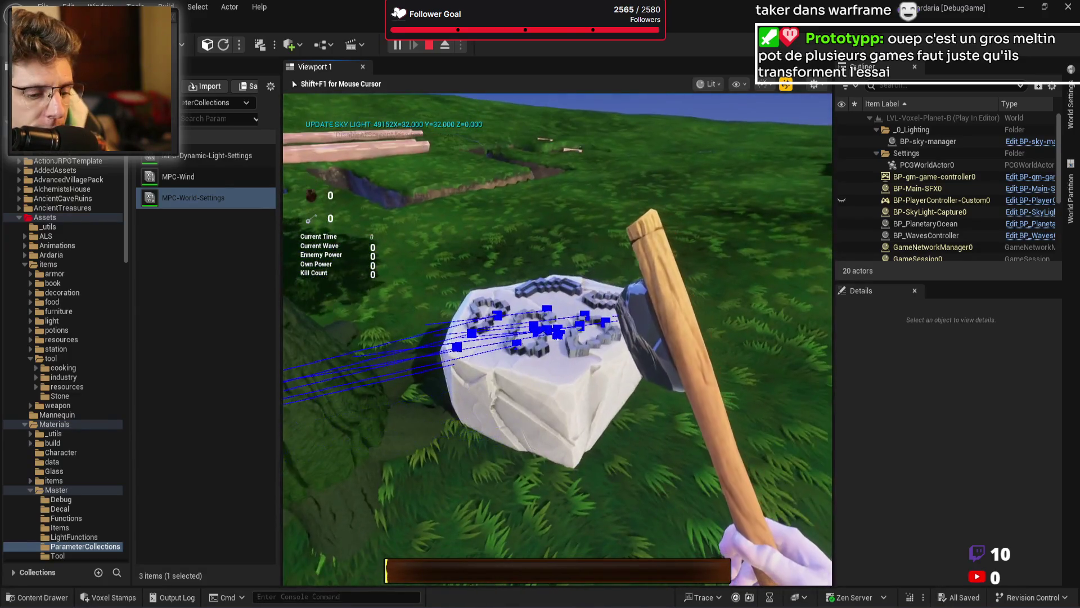
Step: Step up to the carved stone block and strike it with the axe
{"action": "left_click", "coordinate": [557, 336]}
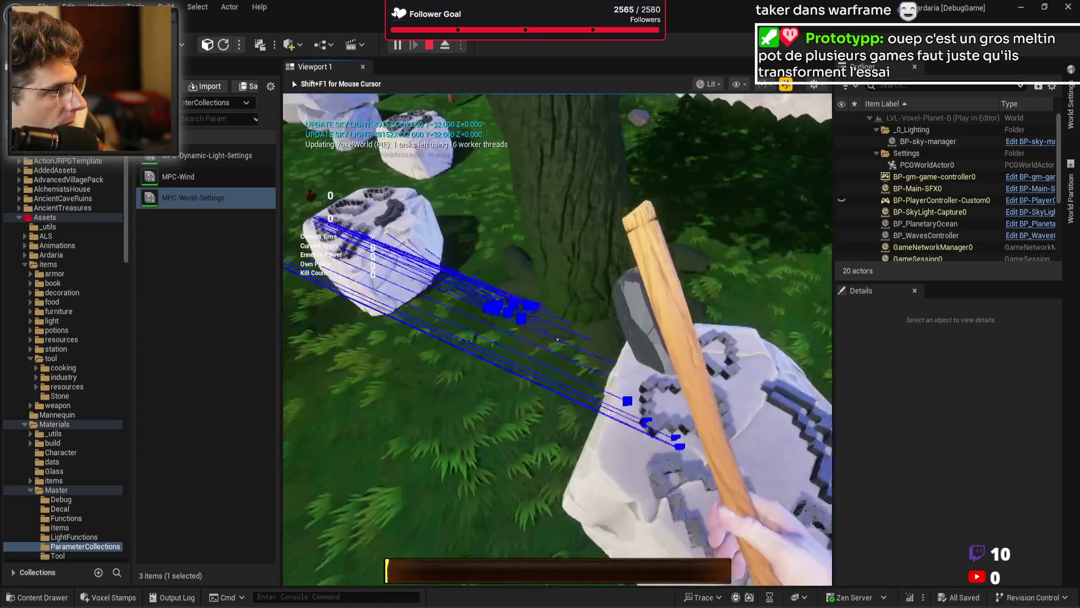
{"action": "key", "text": "w"}
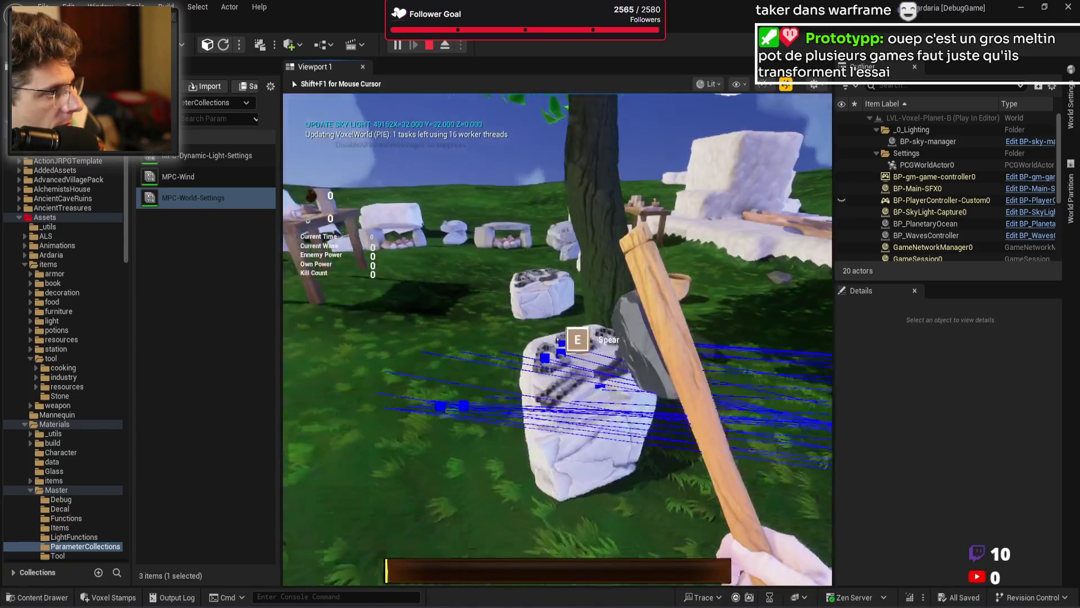
{"action": "key", "text": "w"}
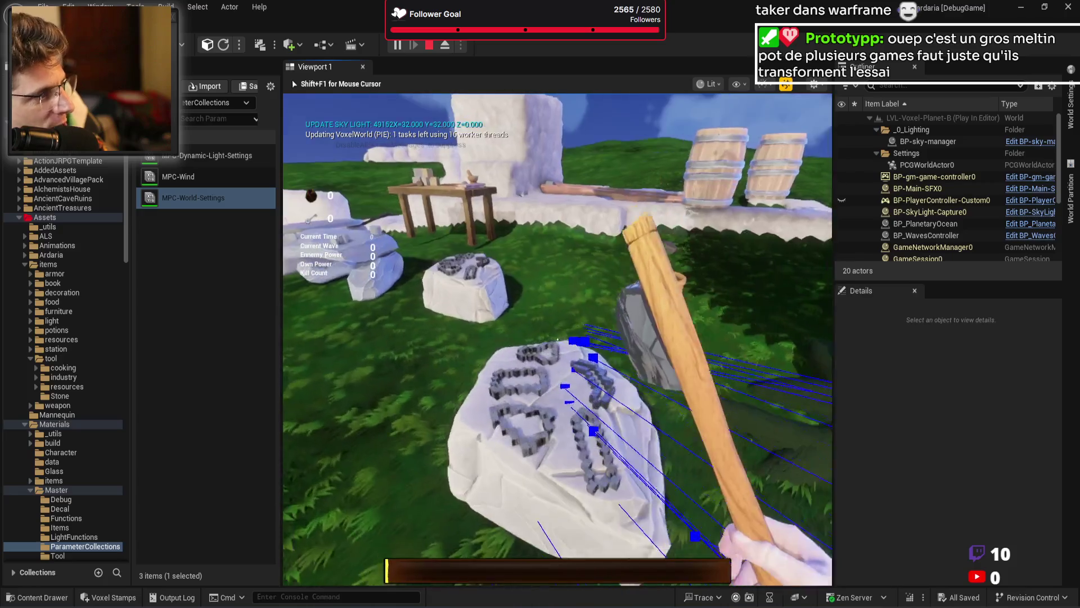
{"action": "key", "text": "e"}
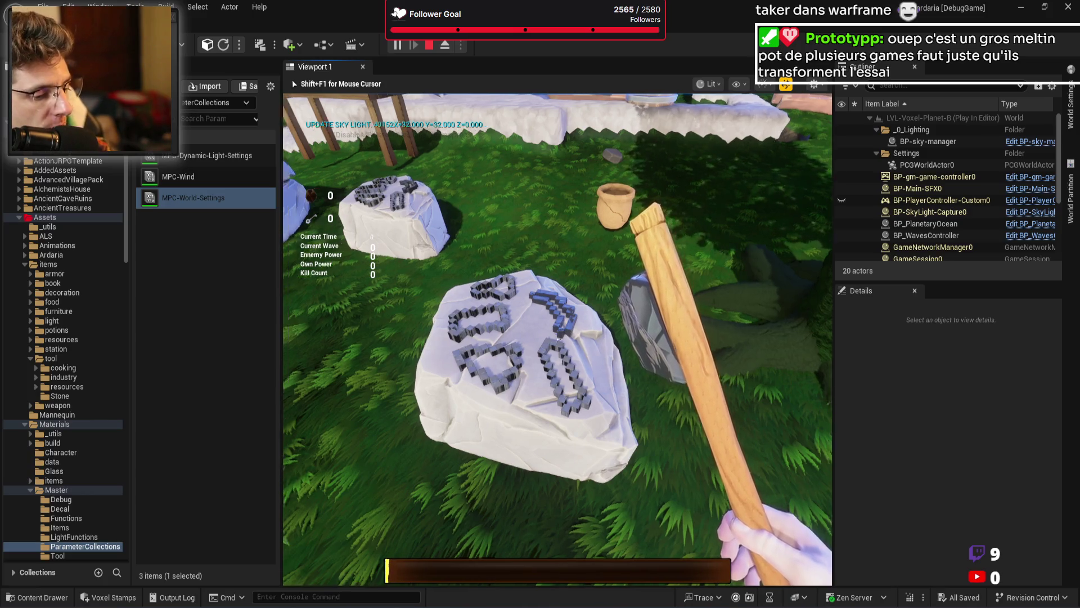
Step: Walk toward the barrels and swing the pickaxe at the tree to test hit traces
{"action": "key", "text": "w"}
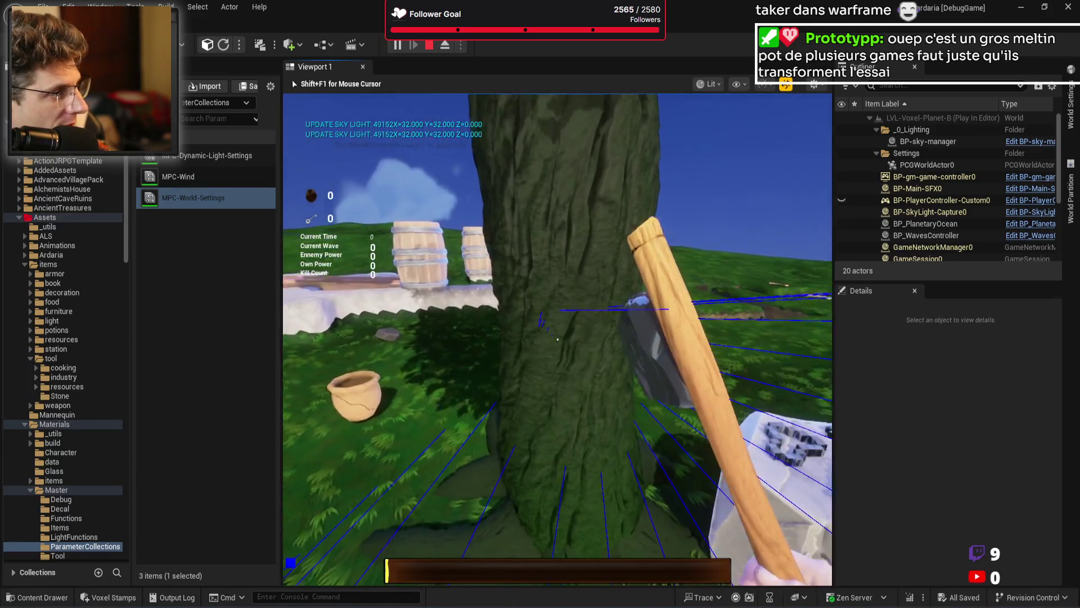
{"action": "key", "text": "w"}
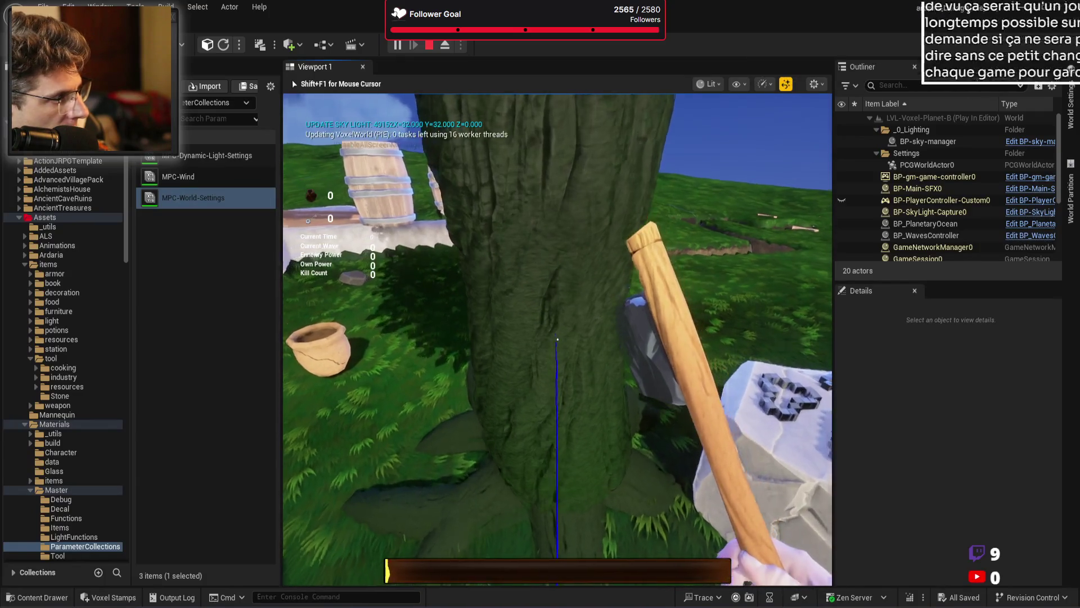
{"action": "left_click", "coordinate": [558, 339]}
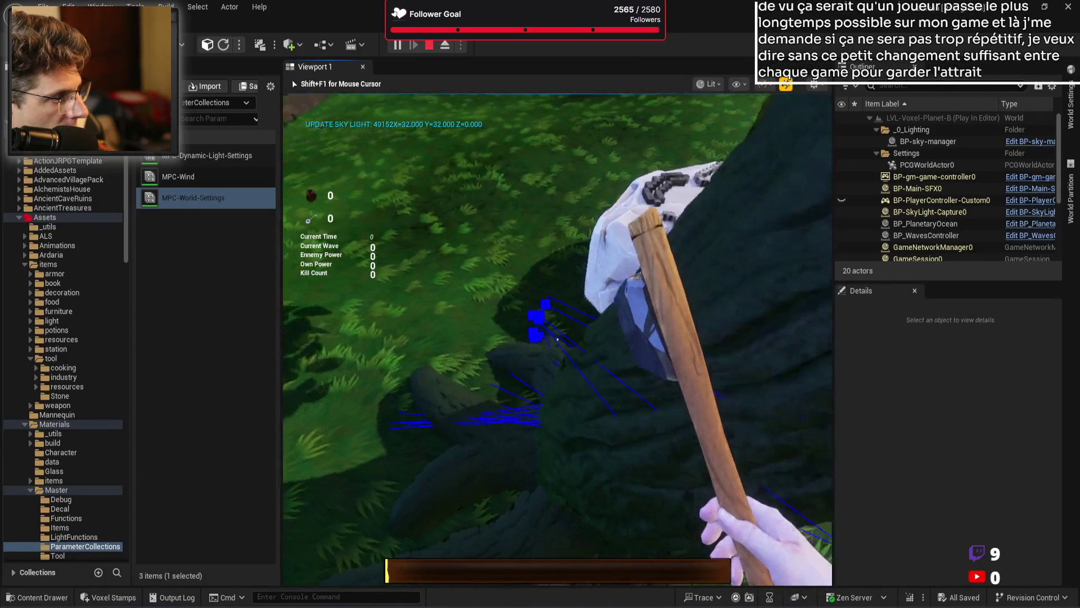
{"action": "left_click", "coordinate": [558, 339]}
{"action": "left_click", "coordinate": [558, 339]}
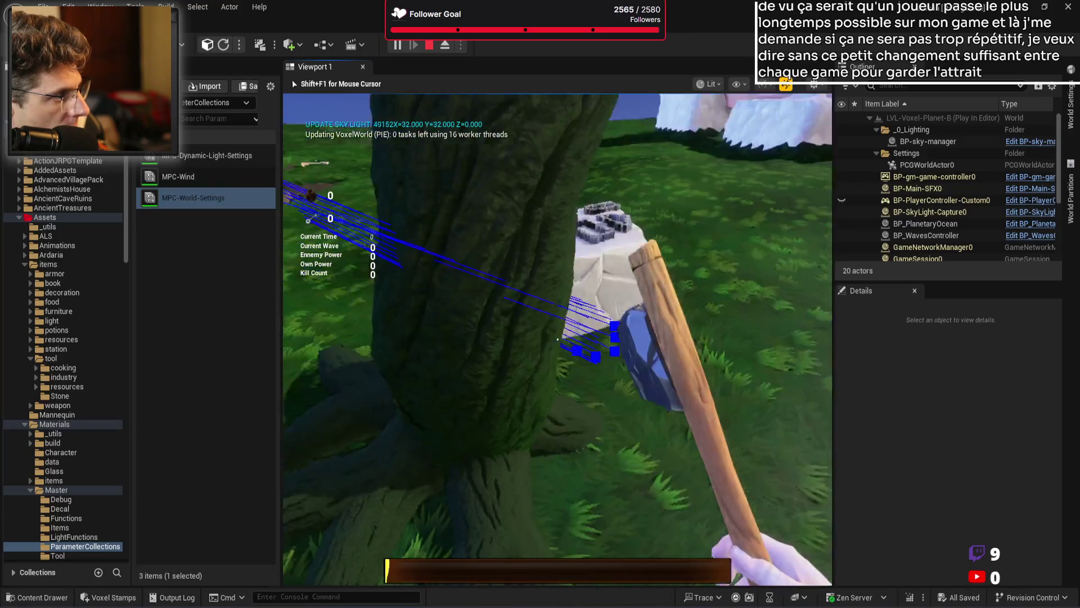
{"action": "left_click", "coordinate": [557, 339]}
{"action": "left_click", "coordinate": [558, 339]}
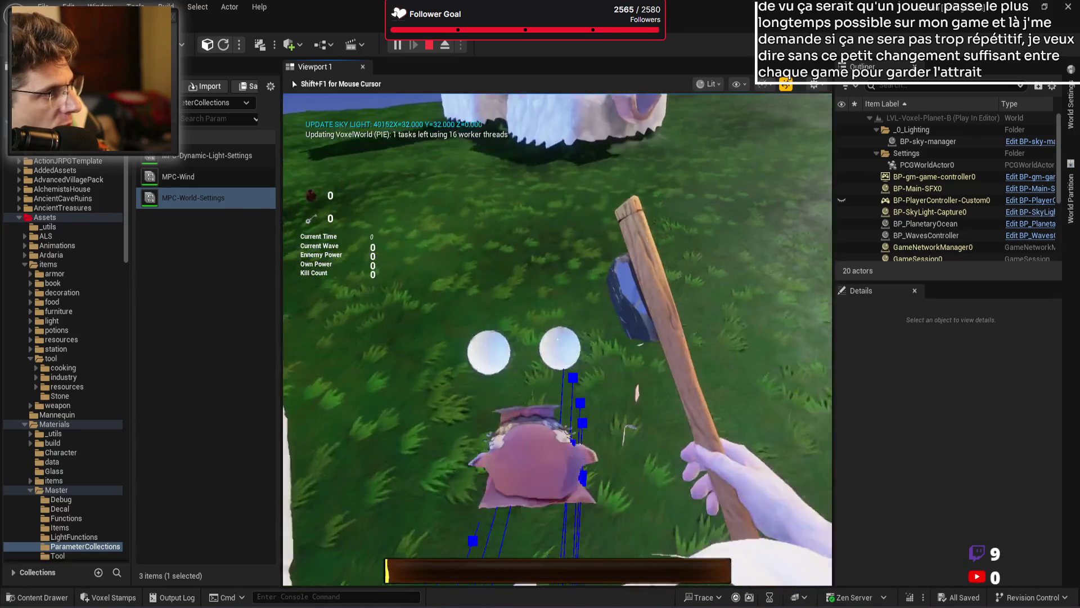
{"action": "left_click", "coordinate": [558, 339]}
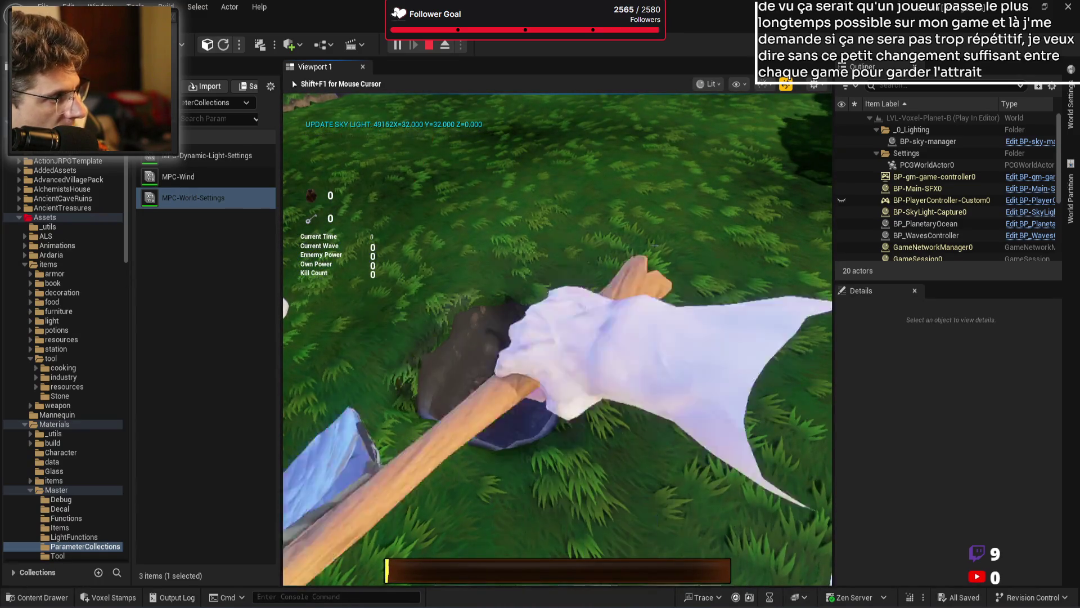
Step: Strike the dark rock repeatedly with the pickaxe
{"action": "left_click", "coordinate": [558, 339]}
{"action": "left_click", "coordinate": [558, 339]}
{"action": "left_click", "coordinate": [557, 340]}
{"action": "left_click", "coordinate": [558, 339]}
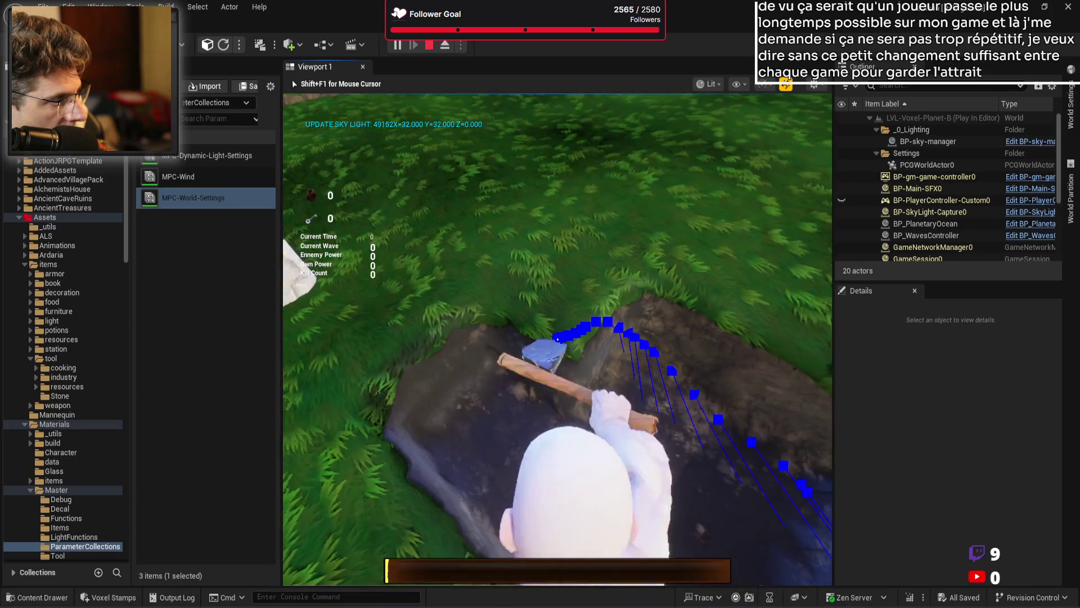
{"action": "left_click", "coordinate": [558, 339]}
{"action": "left_click", "coordinate": [557, 340]}
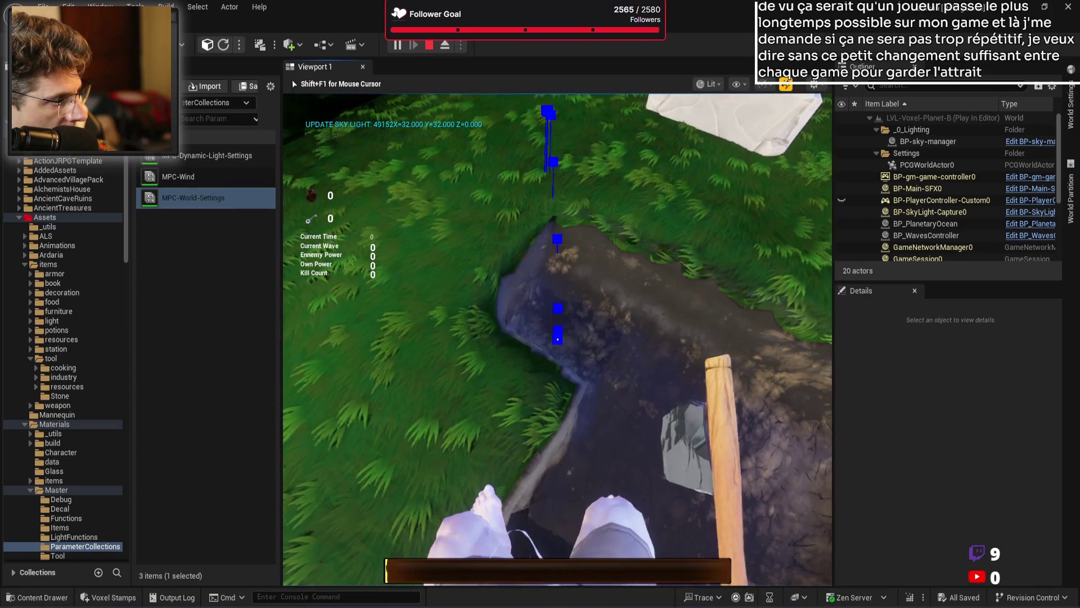
{"action": "left_click", "coordinate": [558, 339]}
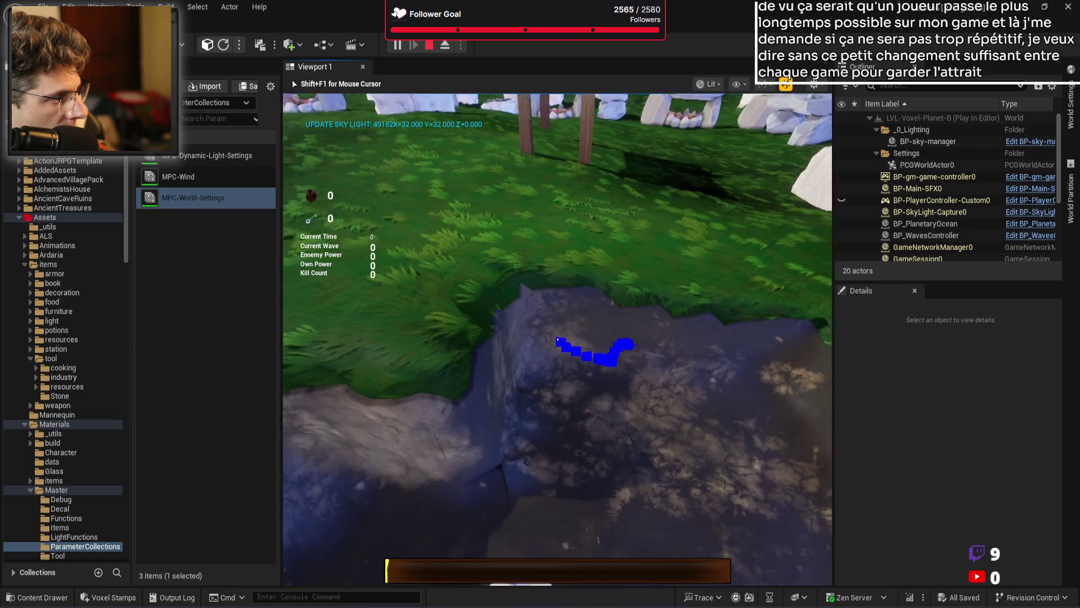
{"action": "left_click", "coordinate": [557, 340]}
{"action": "left_click", "coordinate": [557, 339]}
{"action": "left_click", "coordinate": [558, 339]}
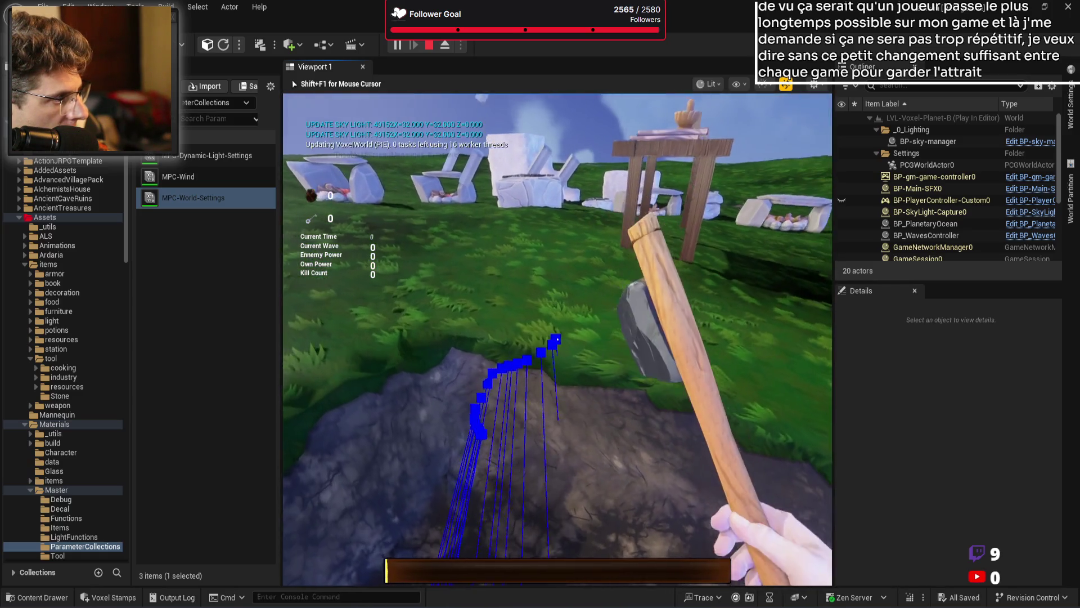
Step: Swing the pickaxe at the ground and dirt bank near the village
{"action": "left_click", "coordinate": [558, 339]}
{"action": "left_click", "coordinate": [557, 338]}
{"action": "left_click", "coordinate": [558, 339]}
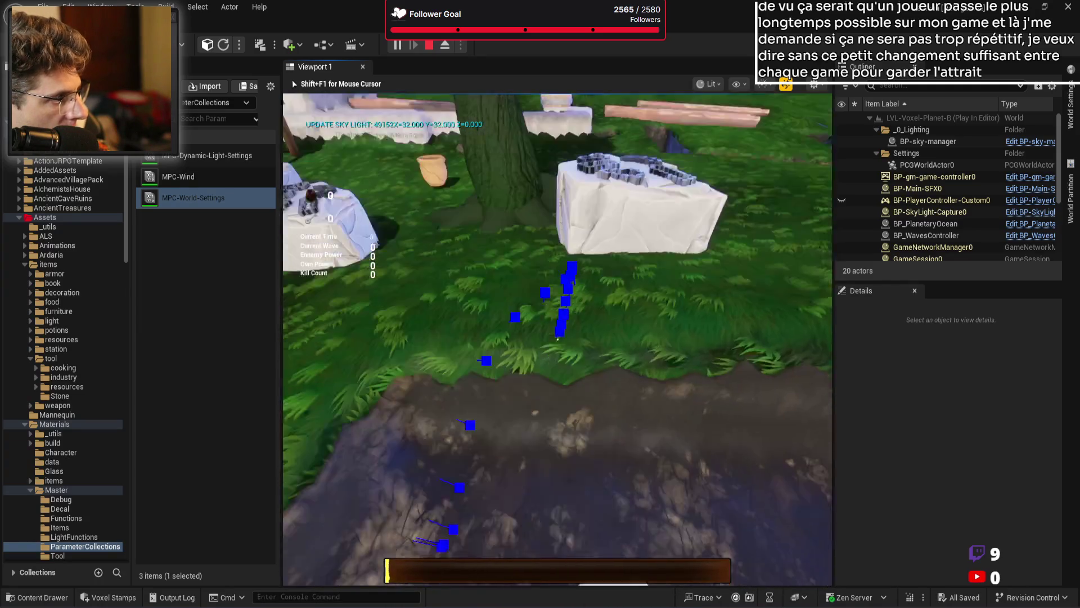
{"action": "left_click", "coordinate": [557, 339]}
{"action": "left_click", "coordinate": [558, 340]}
{"action": "left_click", "coordinate": [558, 339]}
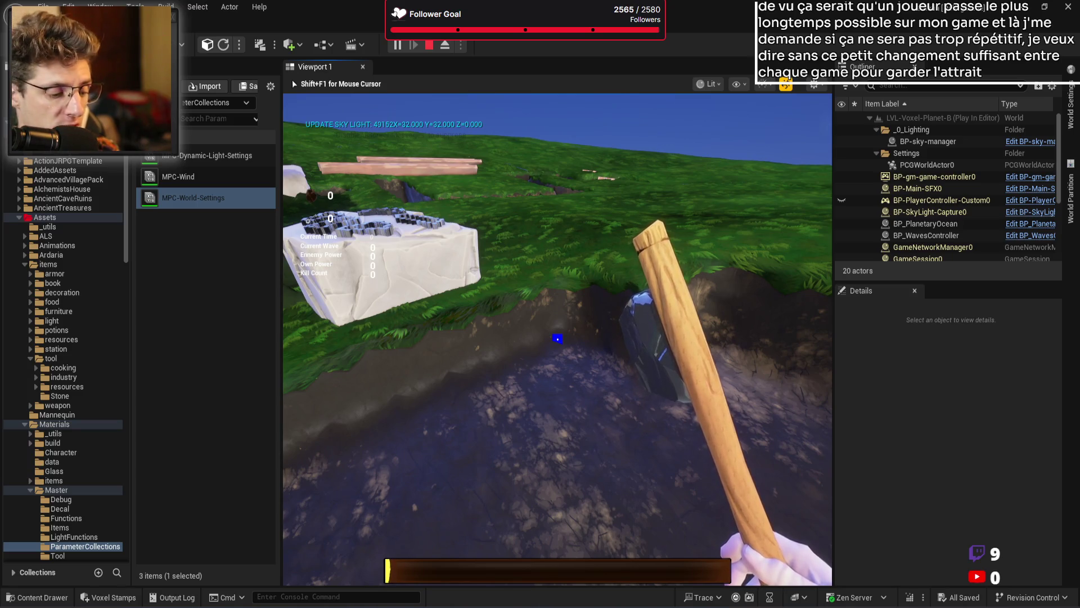
Step: Mine into the rock bank with nine pickaxe swings, deepening a hole in the slope
{"action": "left_click", "coordinate": [558, 339]}
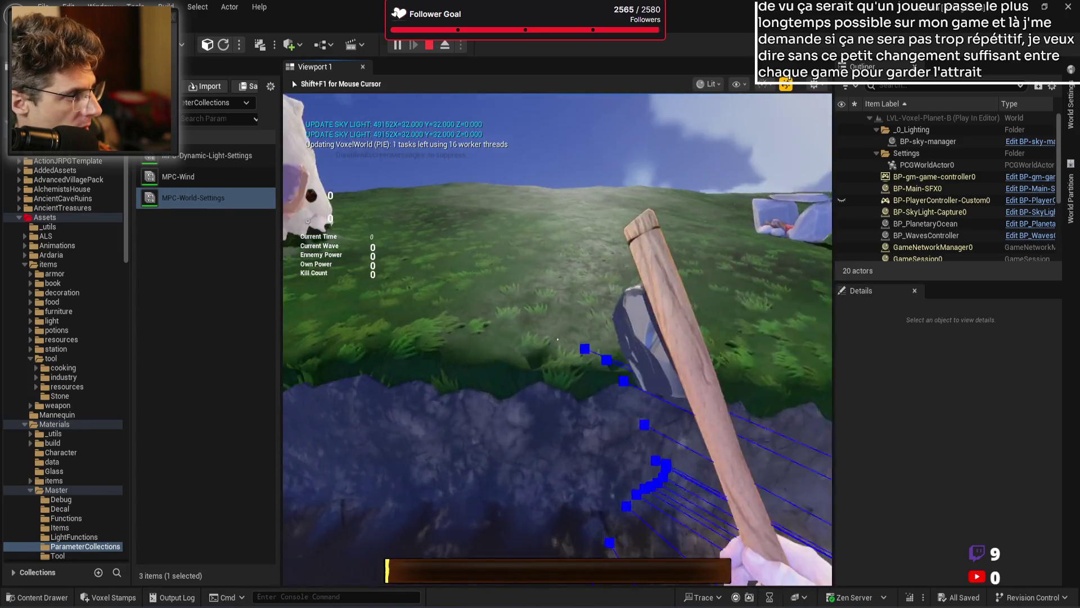
{"action": "left_click", "coordinate": [558, 338]}
{"action": "left_click", "coordinate": [557, 339]}
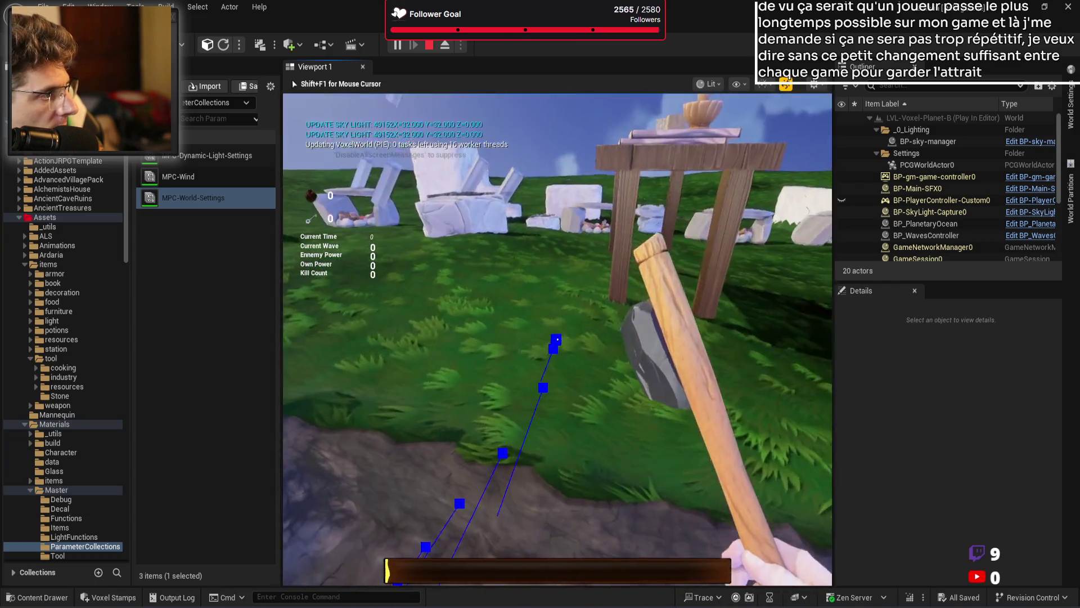
{"action": "left_click", "coordinate": [557, 339]}
{"action": "left_click", "coordinate": [558, 339]}
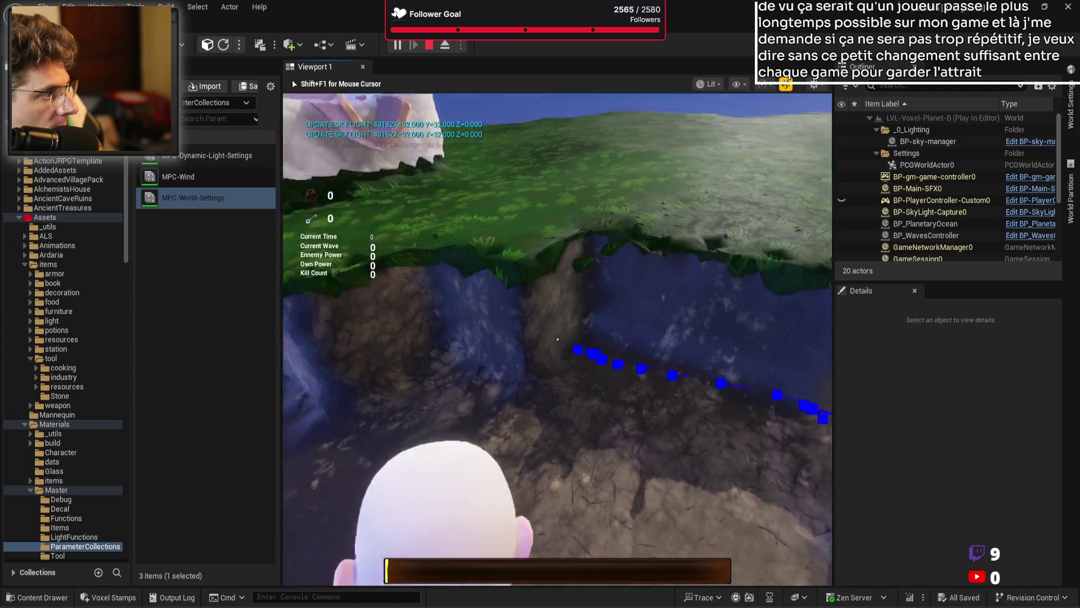
{"action": "left_click", "coordinate": [558, 339]}
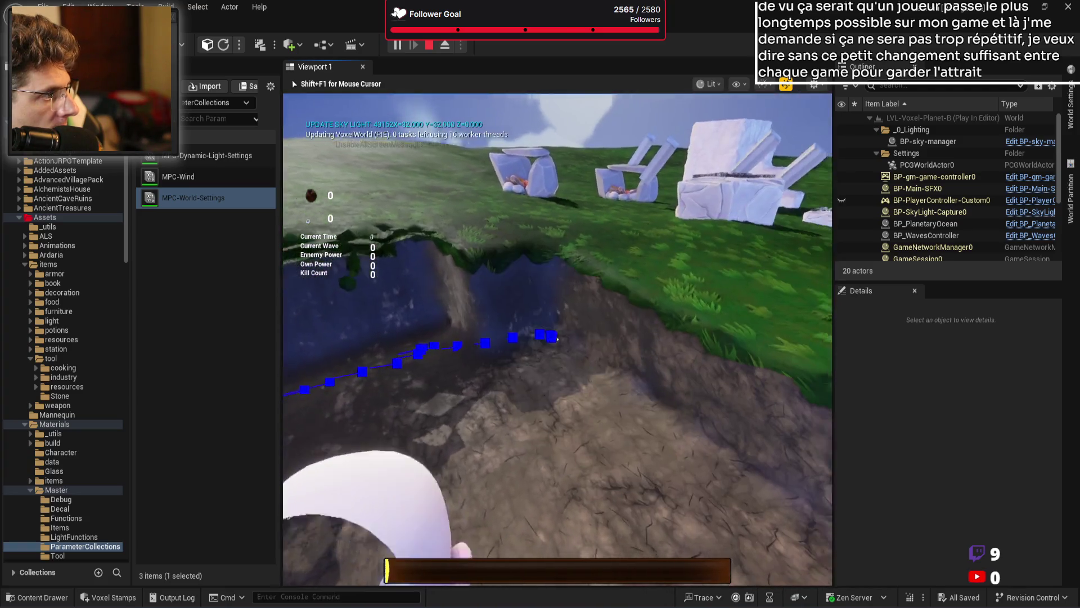
{"action": "left_click", "coordinate": [558, 339]}
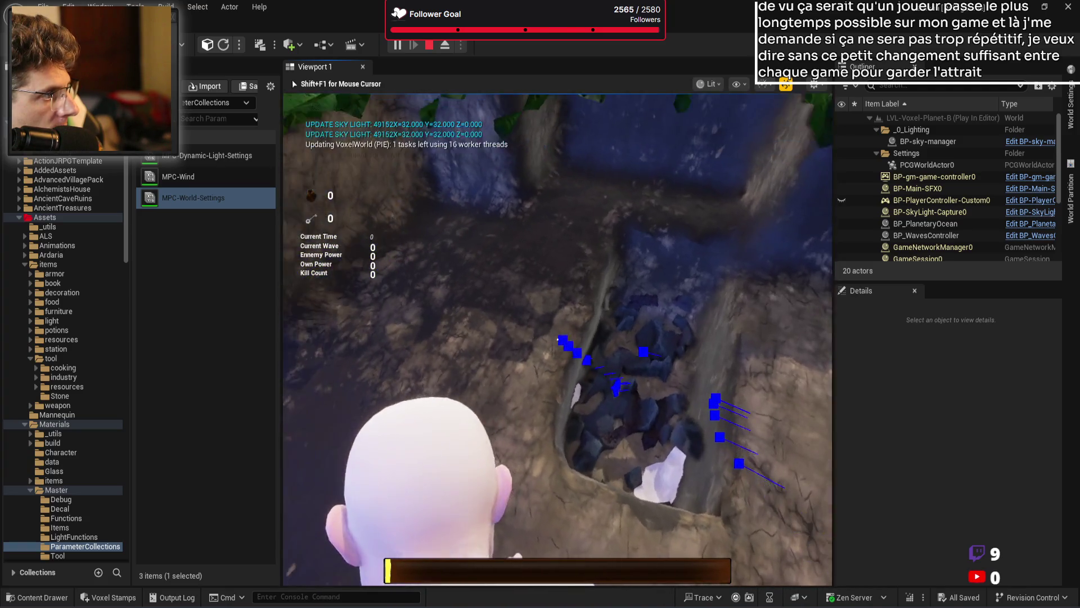
{"action": "left_click", "coordinate": [558, 338]}
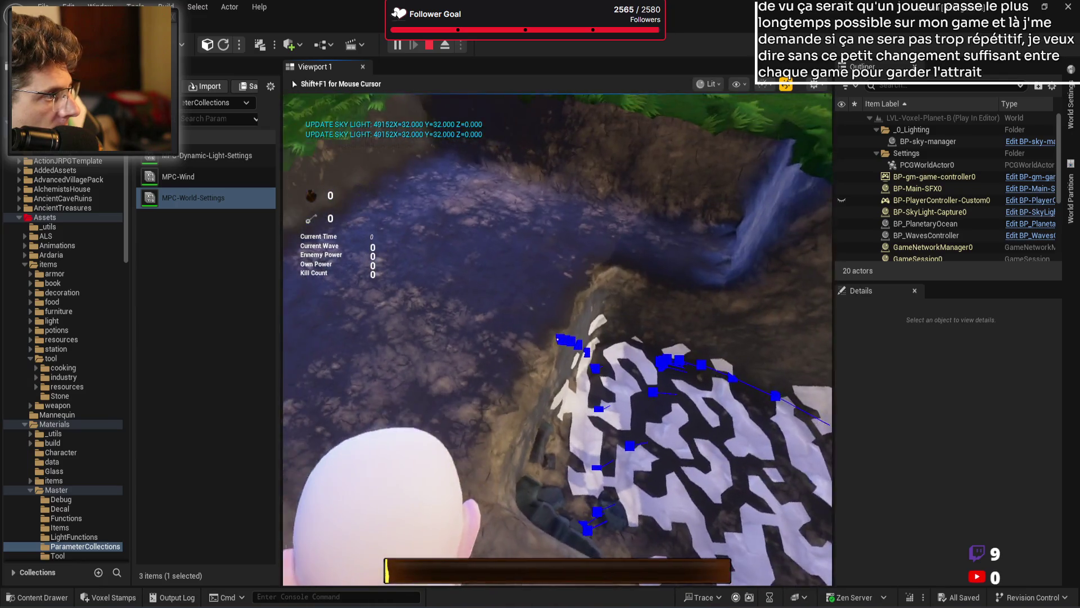
{"action": "left_click", "coordinate": [557, 338]}
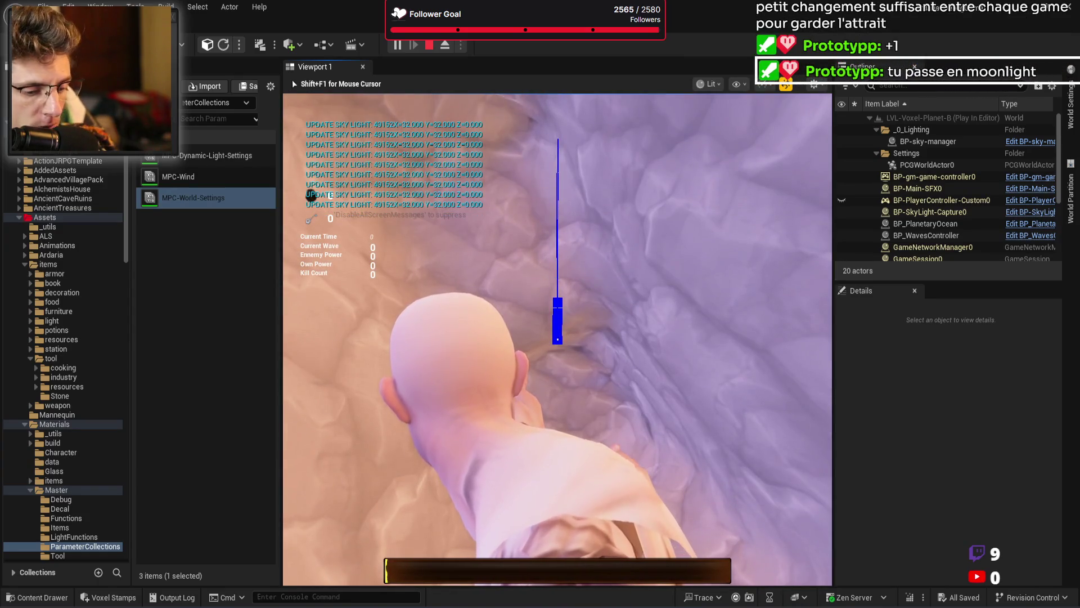
Step: Detach from the player, zoom the camera out over the planet, and stop the play session
{"action": "key", "text": "F8"}
{"action": "scroll", "coordinate": [557, 337], "scroll_direction": "down", "scroll_amount": 10}
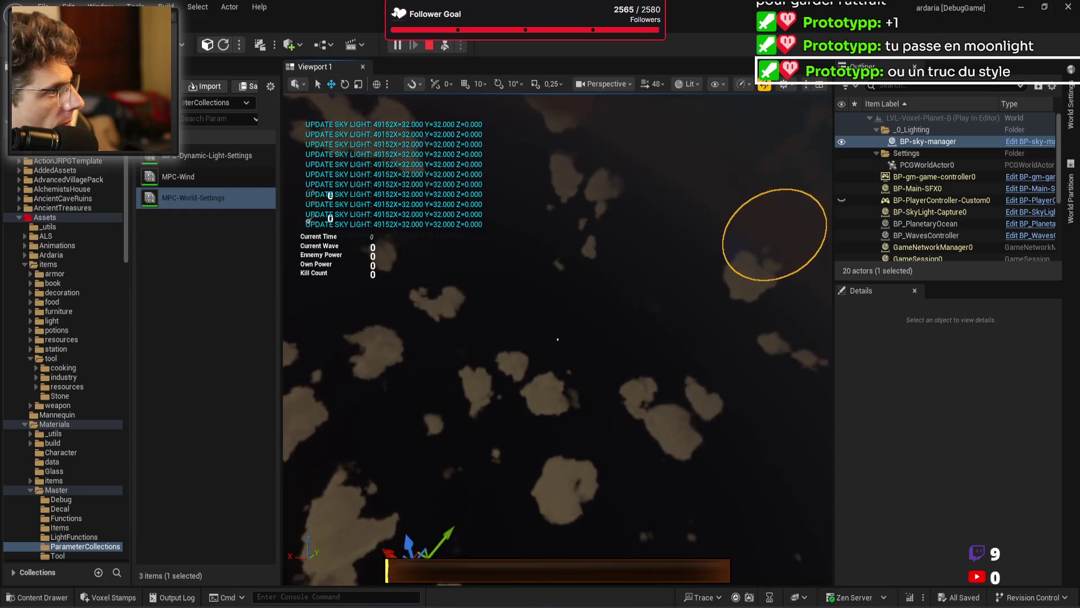
{"action": "scroll", "coordinate": [557, 340], "scroll_direction": "up", "scroll_amount": 2}
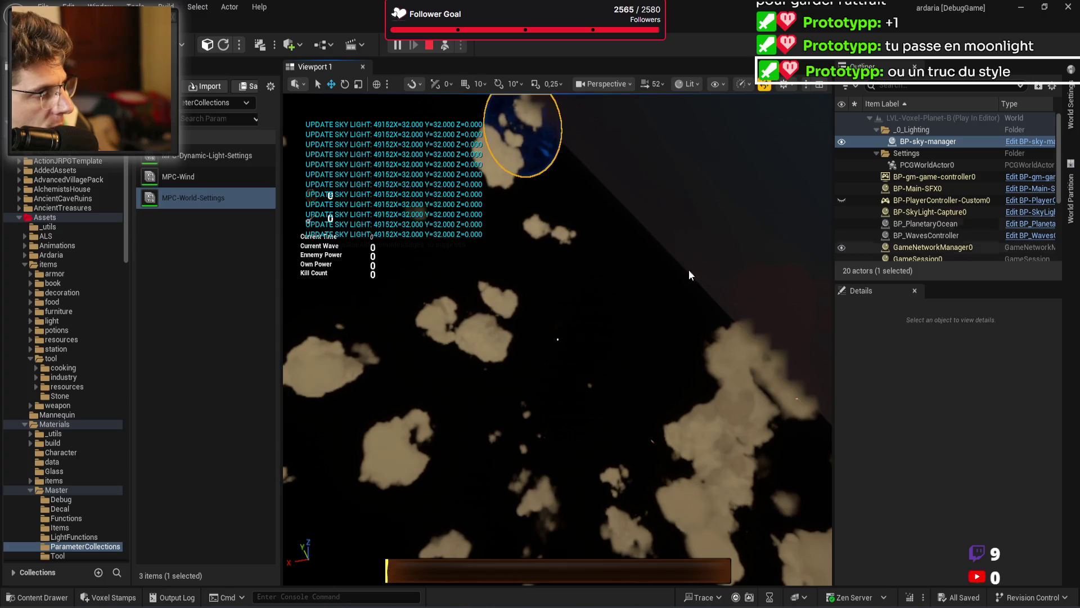
{"action": "scroll", "coordinate": [477, 299], "scroll_direction": "up", "scroll_amount": 3}
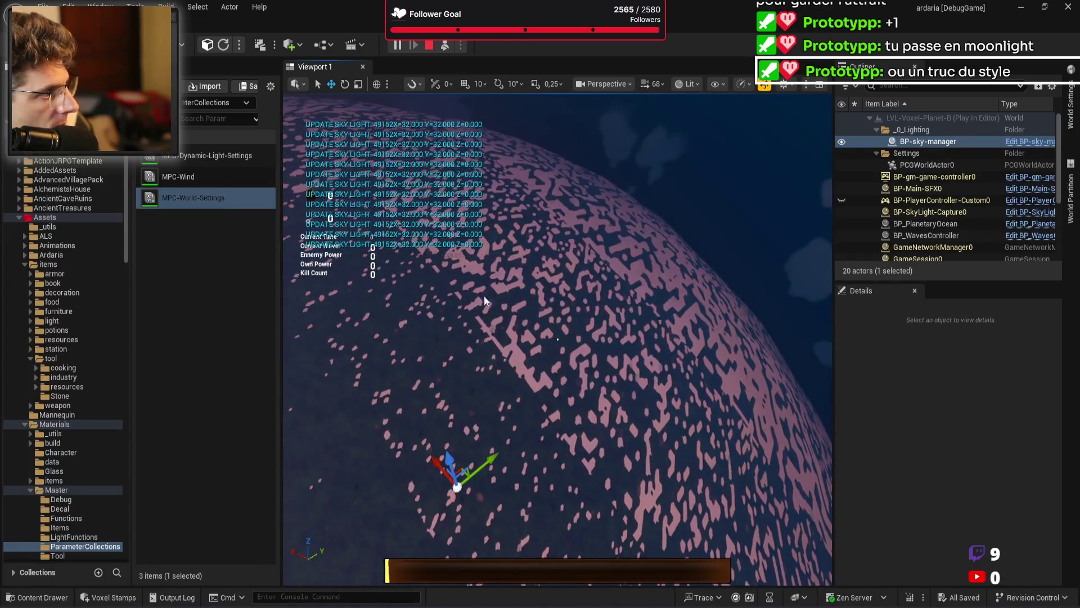
{"action": "key", "text": "Escape"}
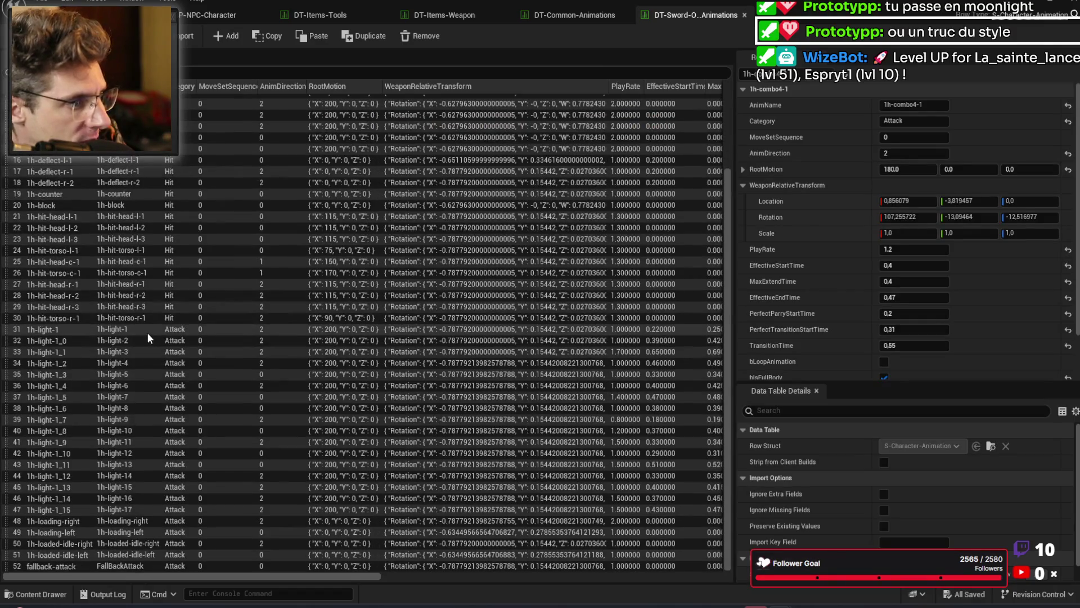
Step: Select the 1h-light-1_0 row in the sword data table and open its animation sequence
{"action": "left_click", "coordinate": [147, 332]}
{"action": "scroll", "coordinate": [971, 341], "scroll_direction": "down", "scroll_amount": 2}
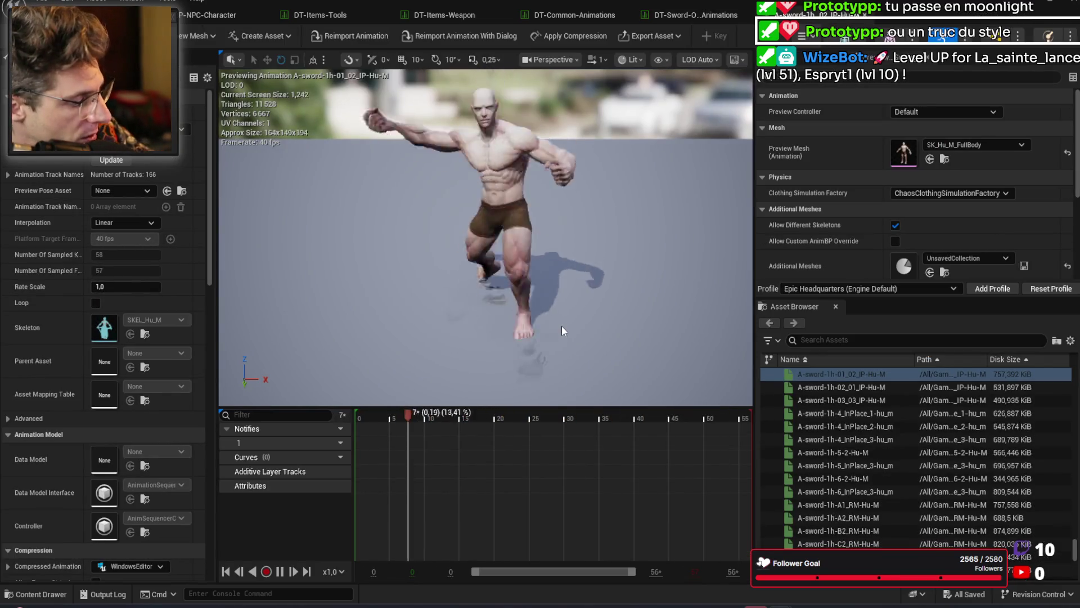
{"action": "left_click", "coordinate": [694, 16]}
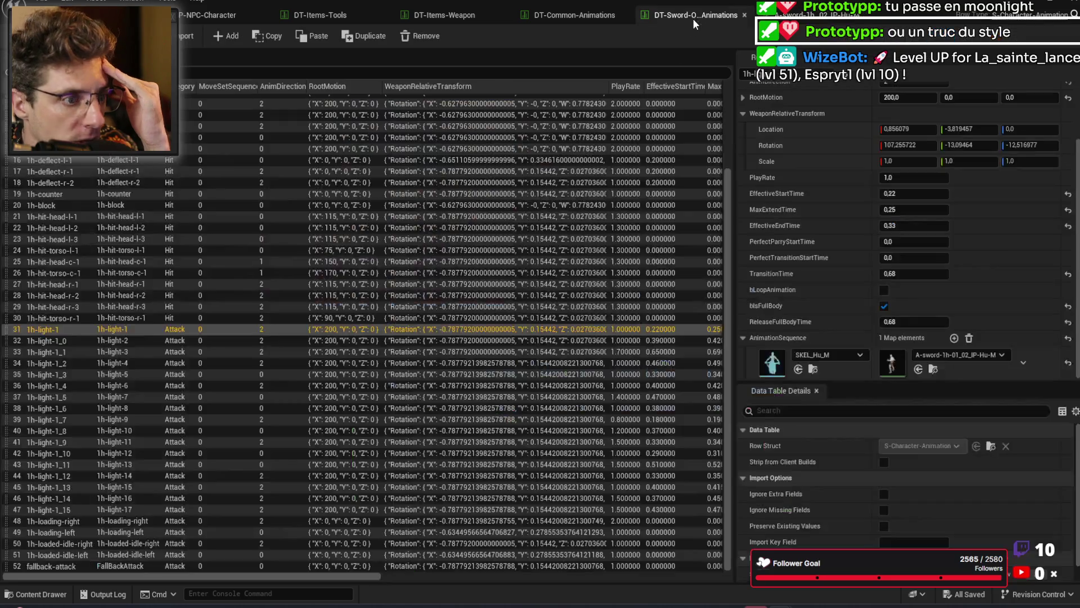
{"action": "left_click", "coordinate": [415, 340]}
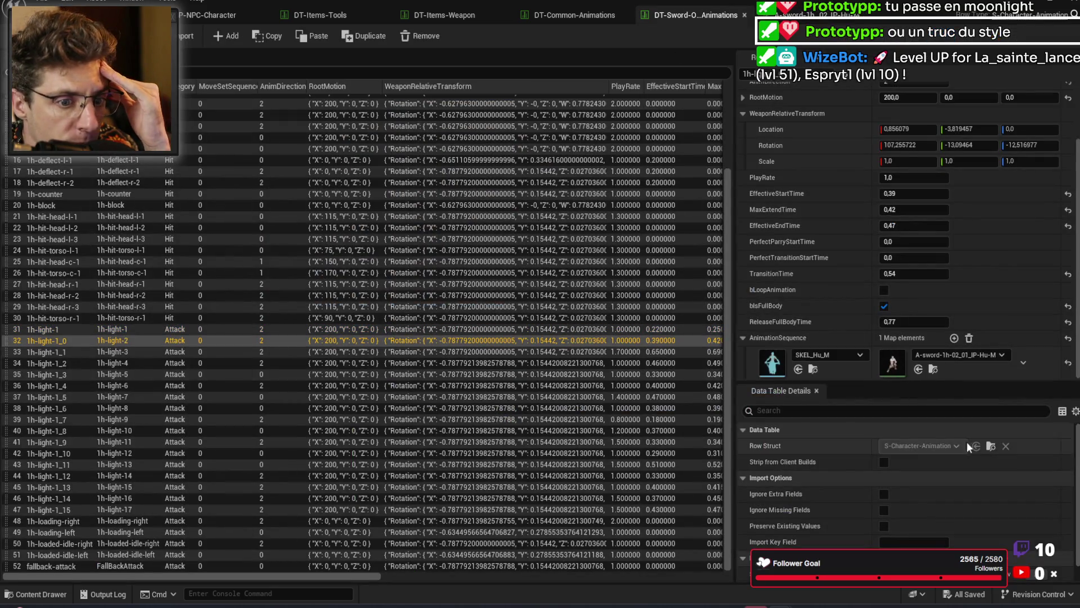
{"action": "double_click", "coordinate": [891, 365]}
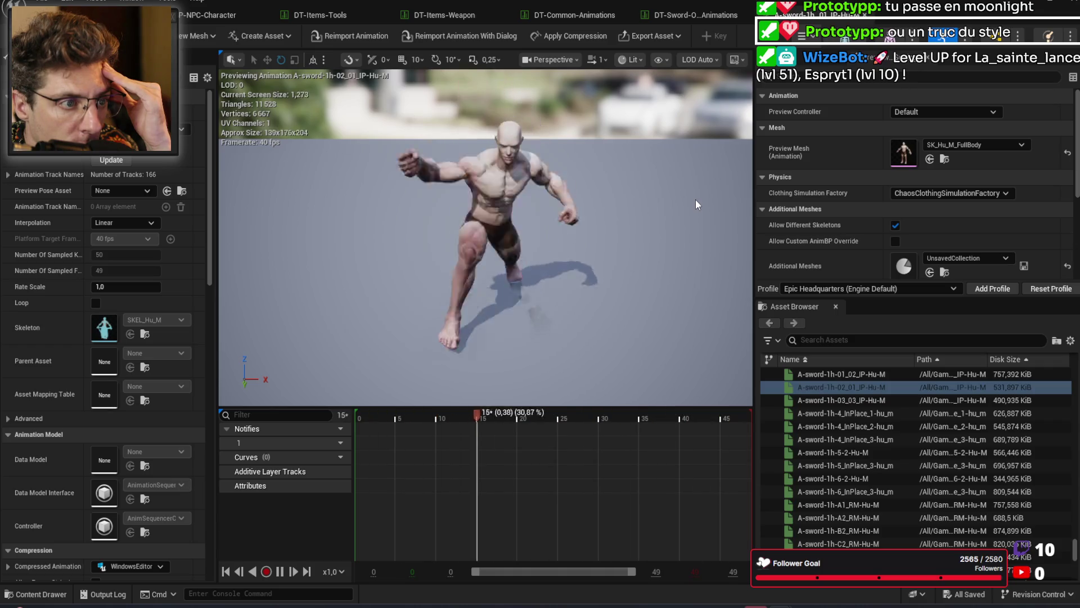
Step: Pause A-sword-1h-02_01_IP-Hu-M and scrub between frames 8 and 13 to inspect the swing poses
{"action": "left_click", "coordinate": [388, 416]}
{"action": "mouse_move", "coordinate": [388, 417]}
{"action": "left_mouse_down"}
{"action": "mouse_move", "coordinate": [471, 413]}
{"action": "mouse_move", "coordinate": [381, 414]}
{"action": "mouse_move", "coordinate": [469, 411]}
{"action": "mouse_move", "coordinate": [453, 414]}
{"action": "left_mouse_up"}
{"action": "left_click_drag", "start_coordinate": [551, 287], "coordinate": [467, 271]}
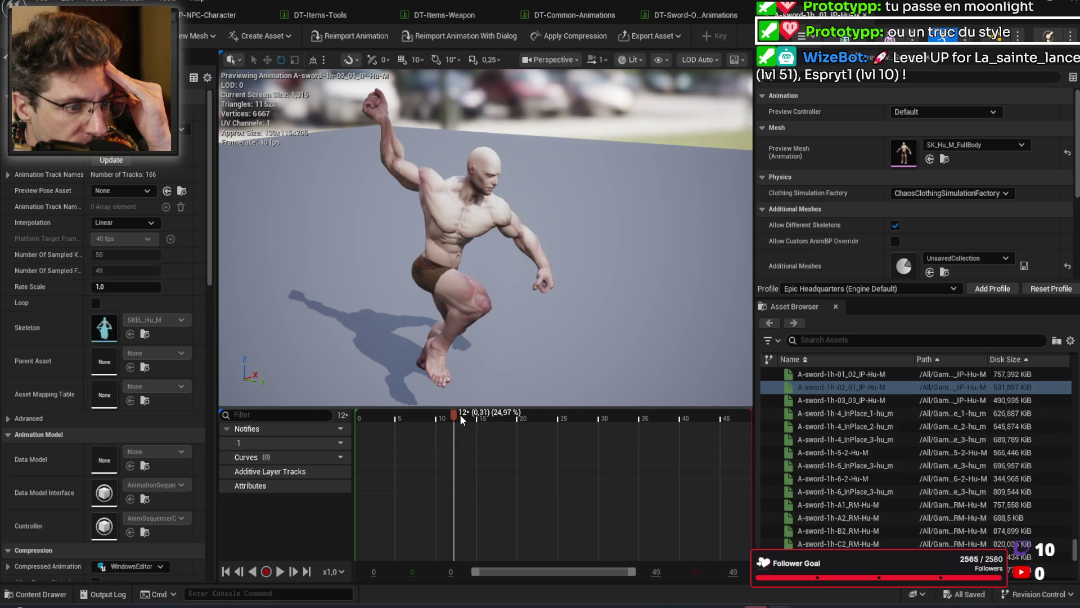
{"action": "left_click_drag", "start_coordinate": [455, 417], "coordinate": [428, 423]}
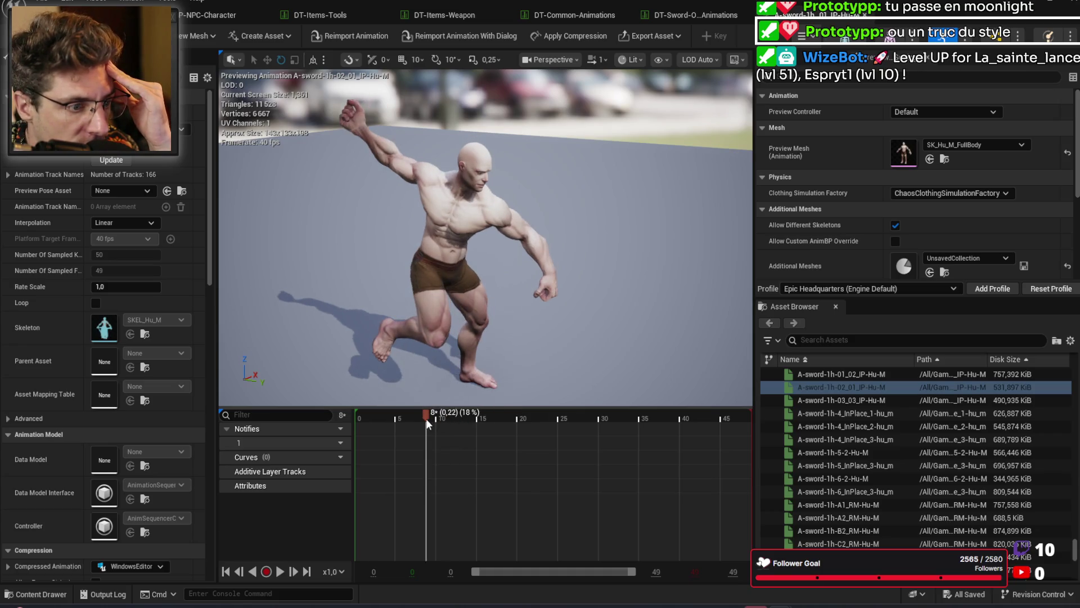
{"action": "mouse_move", "coordinate": [485, 414]}
{"action": "left_mouse_down"}
{"action": "mouse_move", "coordinate": [358, 416]}
{"action": "mouse_move", "coordinate": [540, 414]}
{"action": "mouse_move", "coordinate": [399, 411]}
{"action": "mouse_move", "coordinate": [513, 416]}
{"action": "mouse_move", "coordinate": [460, 404]}
{"action": "mouse_move", "coordinate": [484, 394]}
{"action": "mouse_move", "coordinate": [504, 400]}
{"action": "mouse_move", "coordinate": [466, 401]}
{"action": "mouse_move", "coordinate": [565, 400]}
{"action": "mouse_move", "coordinate": [478, 400]}
{"action": "left_mouse_up"}
Step: Preview the next attack row's animation, scrubbing forward to frame 14
{"action": "left_click", "coordinate": [667, 20]}
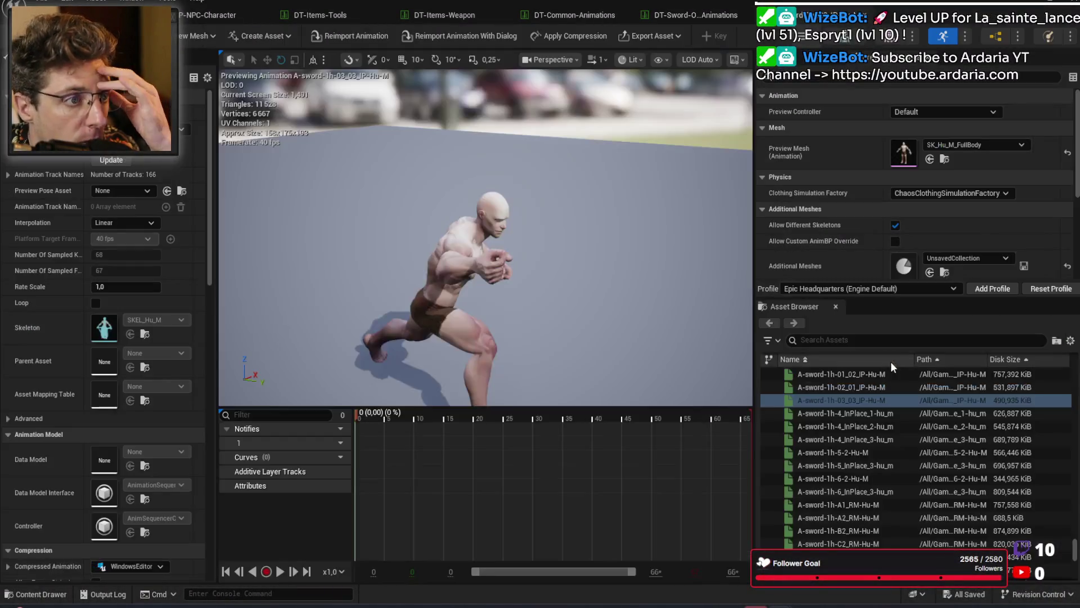
{"action": "double_click", "coordinate": [892, 360]}
{"action": "left_click_drag", "start_coordinate": [373, 415], "coordinate": [569, 417]}
Step: Select the 1h-light-1_2 row and preview its A-sword-1h-4_InPlace_1 animation
{"action": "left_click", "coordinate": [690, 16]}
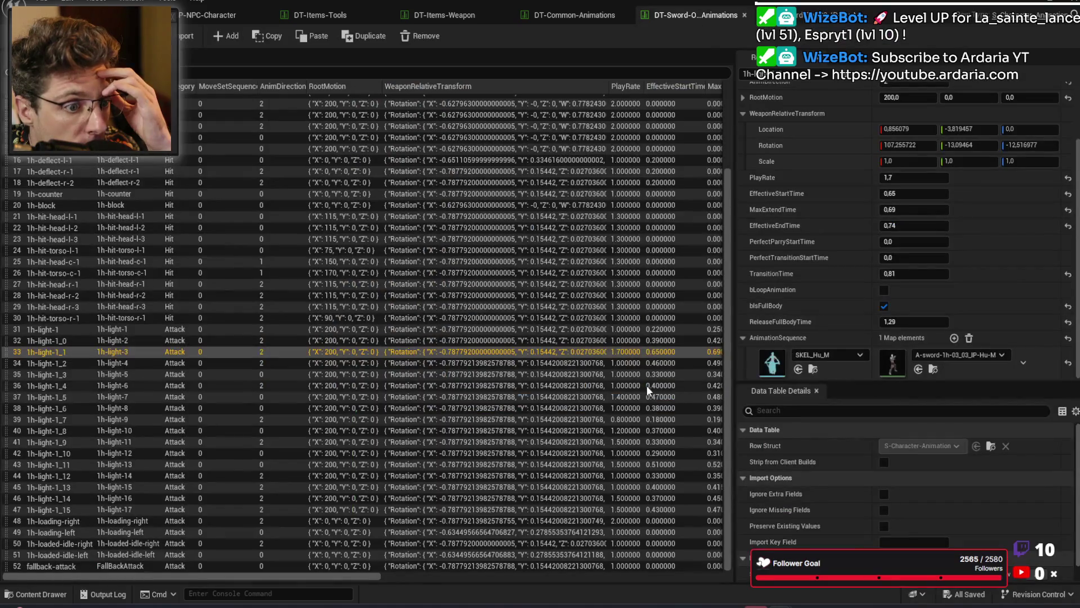
{"action": "left_click", "coordinate": [627, 364]}
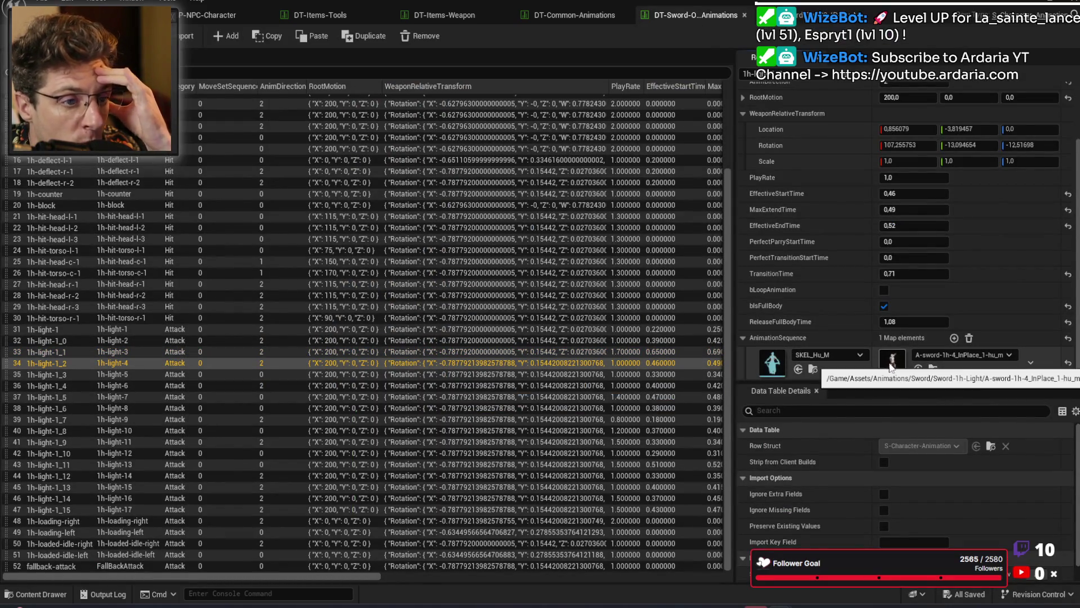
{"action": "double_click", "coordinate": [893, 362]}
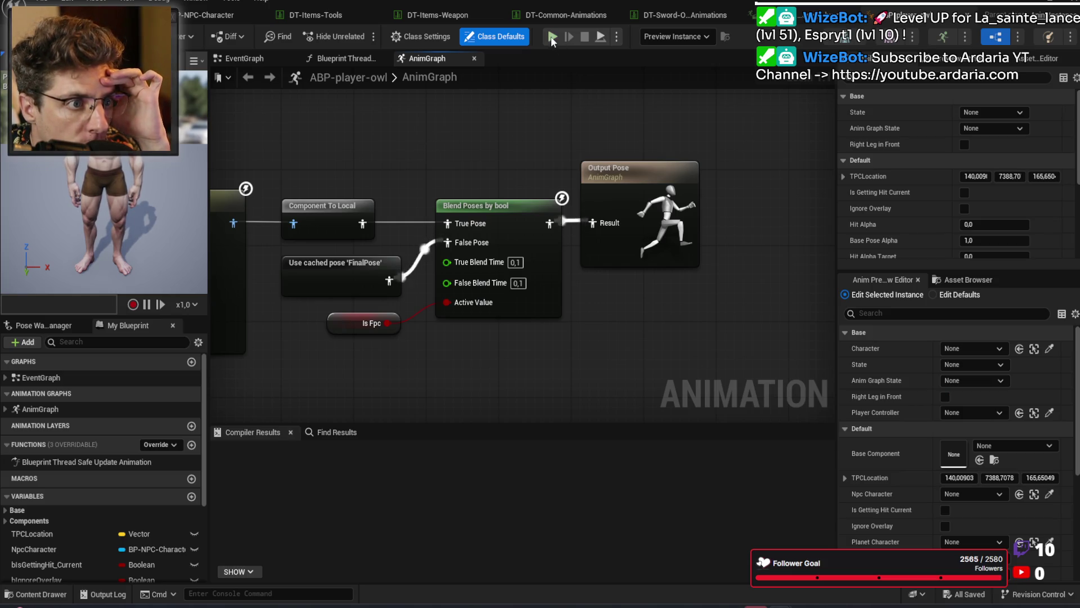
Step: Simulate ABP-player-owl and set the debug object to its Preview Instance
{"action": "left_click", "coordinate": [673, 36]}
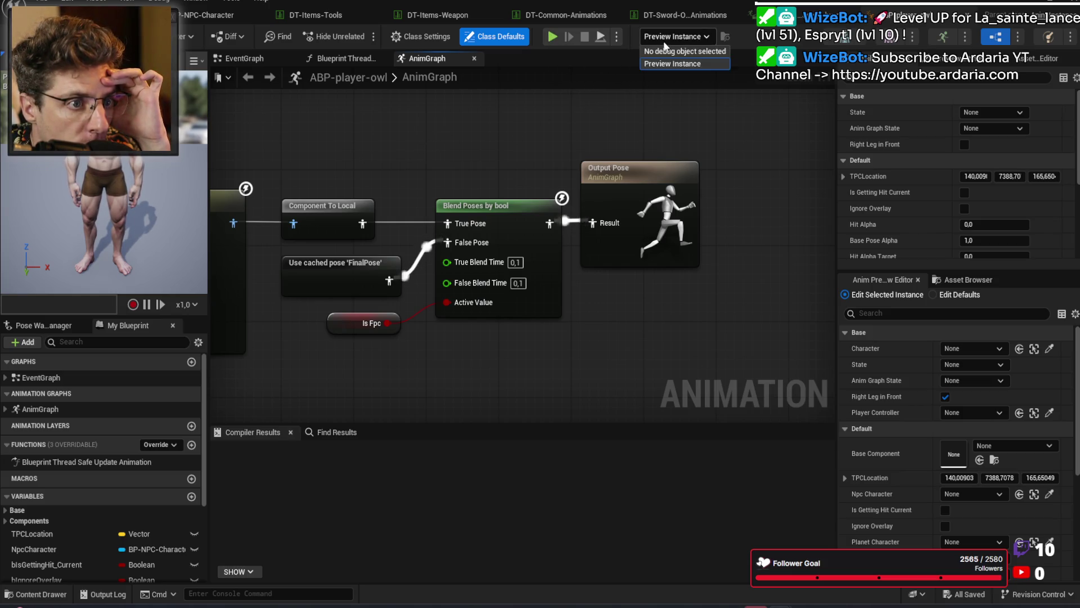
{"action": "left_click", "coordinate": [552, 37]}
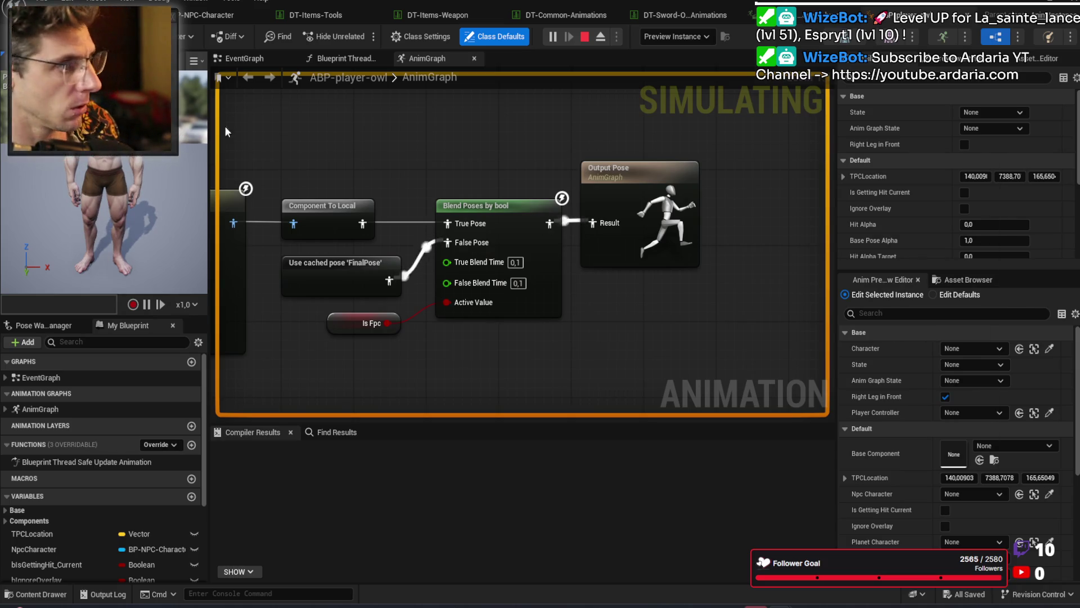
{"action": "left_click", "coordinate": [683, 34]}
{"action": "left_click", "coordinate": [692, 80]}
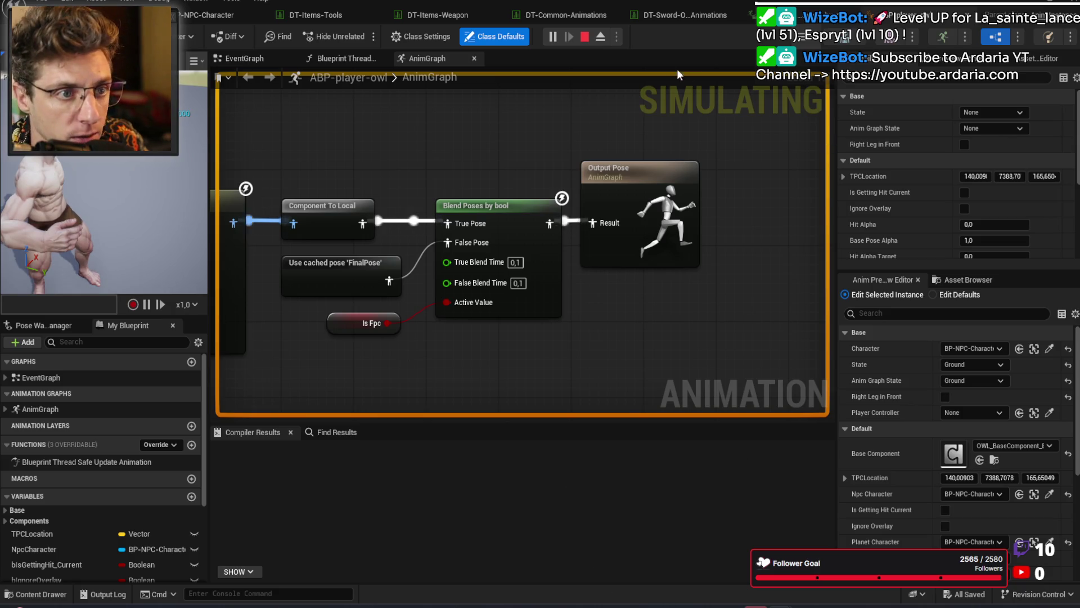
{"action": "key", "text": "alt+Tab"}
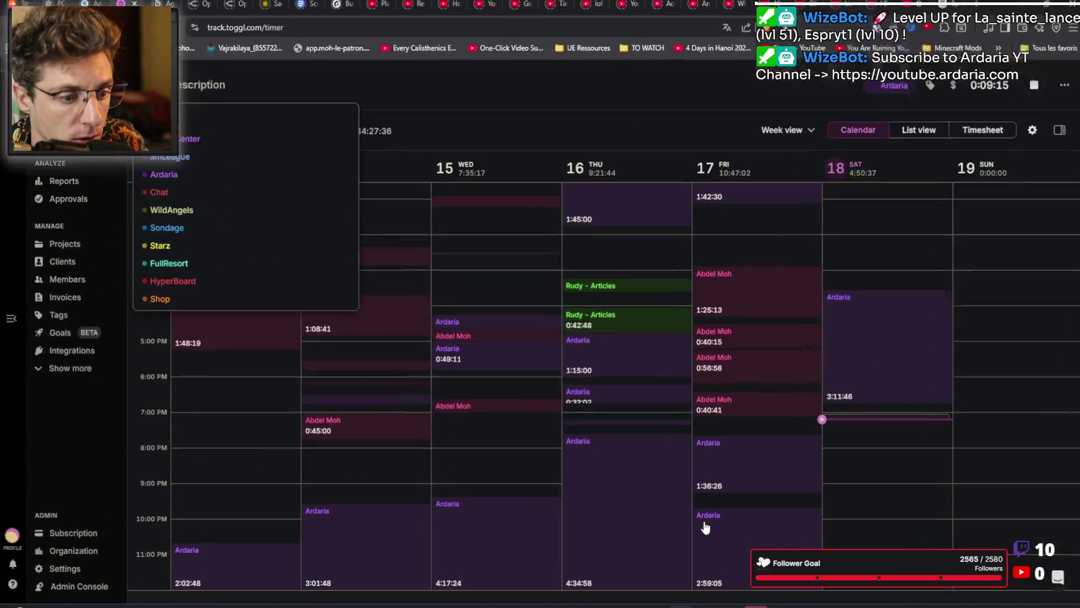
Step: Switch to the browser and restart the EMOTION ENGINE video from the beginning
{"action": "key", "text": "alt+Tab"}
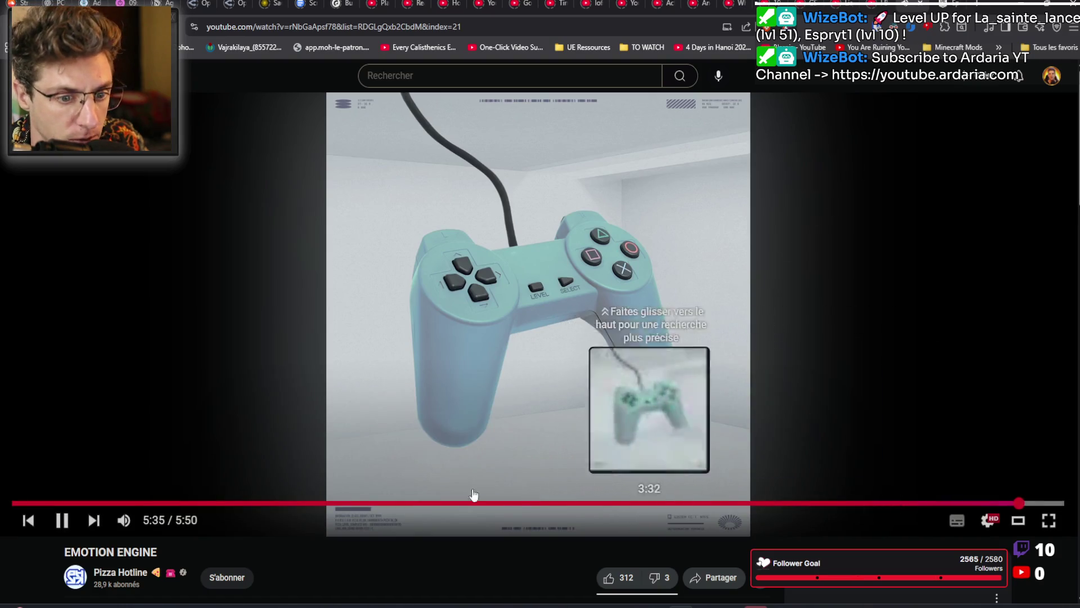
{"action": "left_click", "coordinate": [13, 502]}
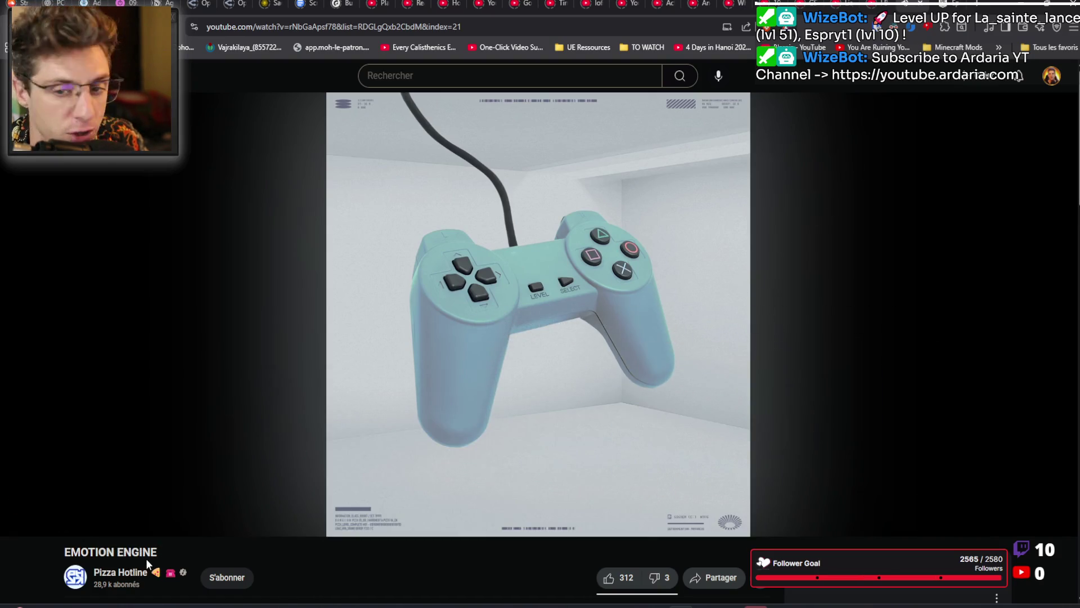
{"action": "scroll", "coordinate": [148, 563], "scroll_direction": "down", "scroll_amount": 1}
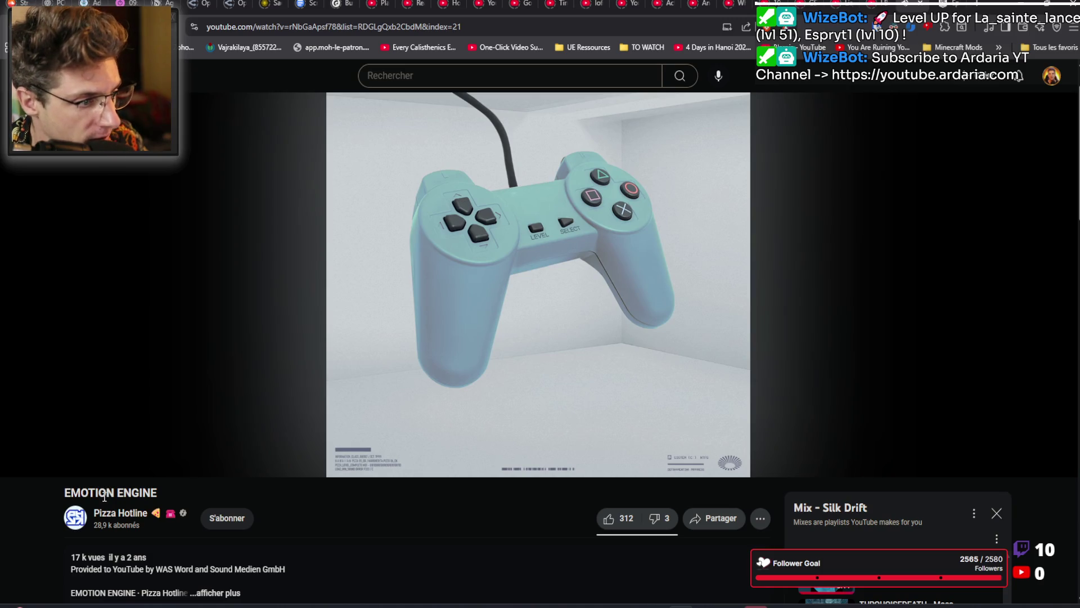
{"action": "scroll", "coordinate": [374, 523], "scroll_direction": "down", "scroll_amount": 5}
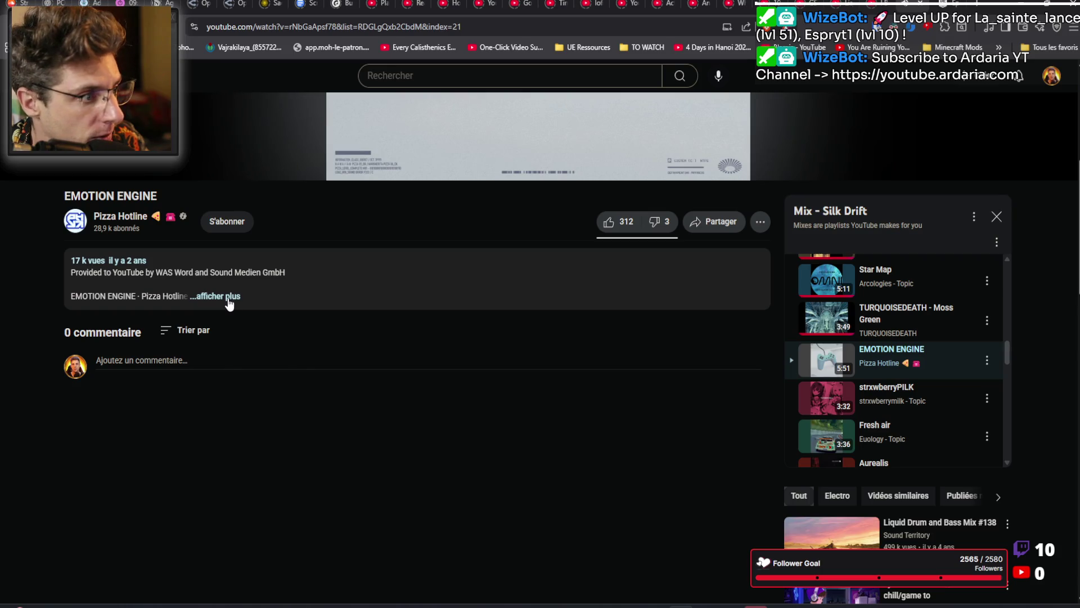
Step: Expand the video's full description and place the cursor in the comment box
{"action": "left_click", "coordinate": [151, 361]}
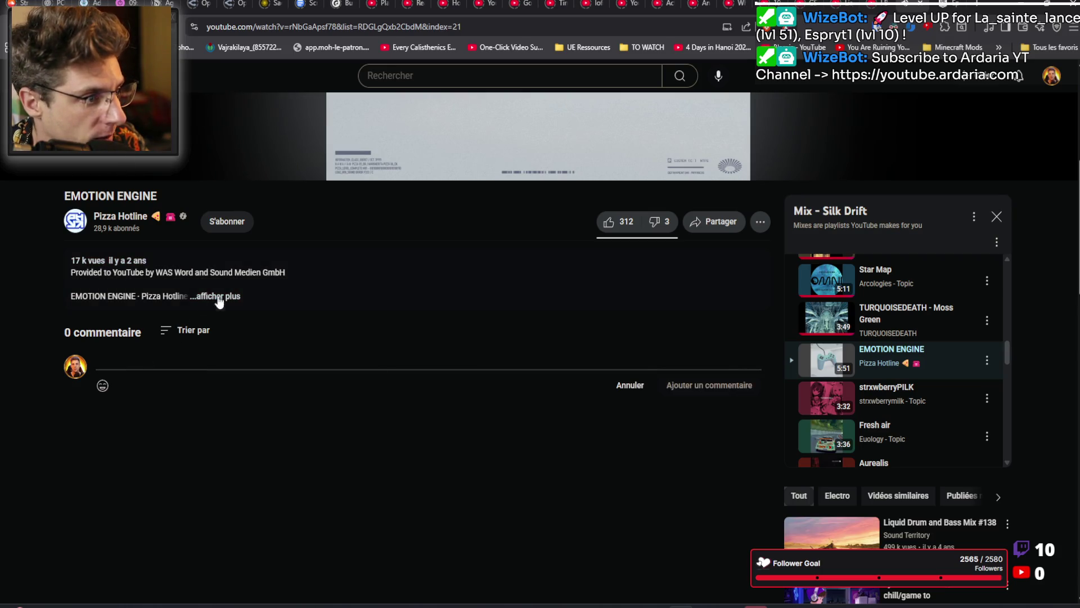
{"action": "left_click", "coordinate": [223, 297]}
{"action": "scroll", "coordinate": [222, 350], "scroll_direction": "down", "scroll_amount": 1}
{"action": "scroll", "coordinate": [221, 350], "scroll_direction": "down", "scroll_amount": 6}
{"action": "left_click", "coordinate": [211, 375]}
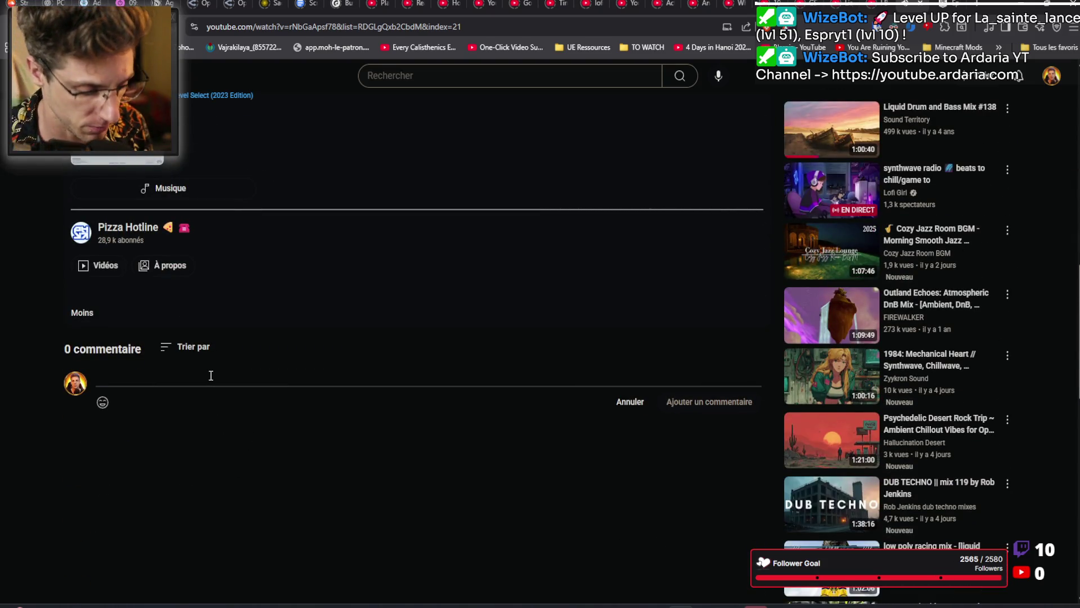
Step: Type a comment regretting nobody mentioned the music's positive effect on people, then add a new line
{"action": "type", "text": "It's a shame that no o"}
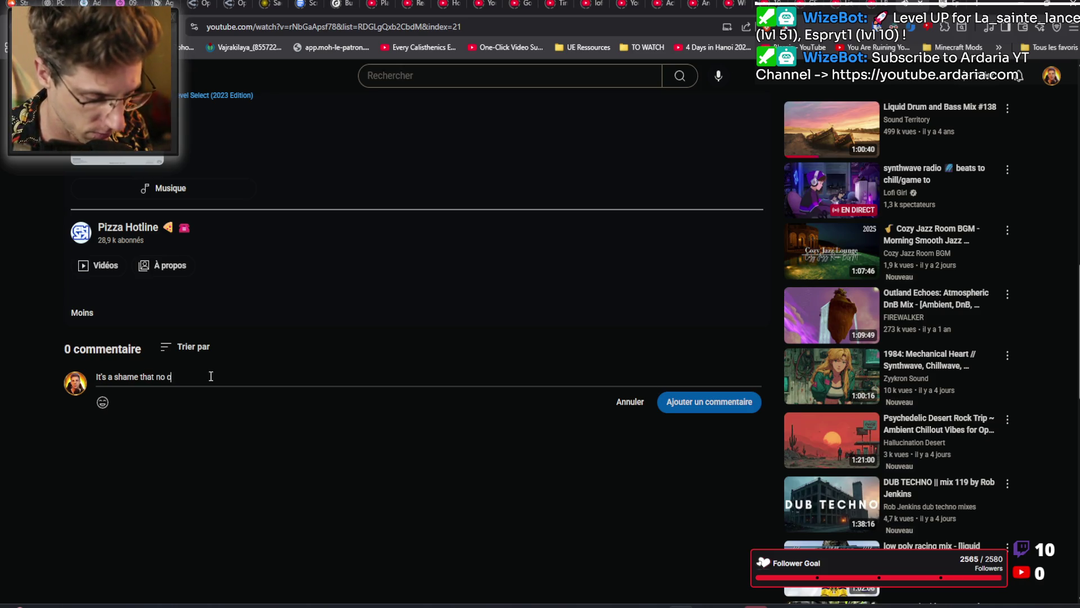
{"action": "type", "text": "ne commented to say the"}
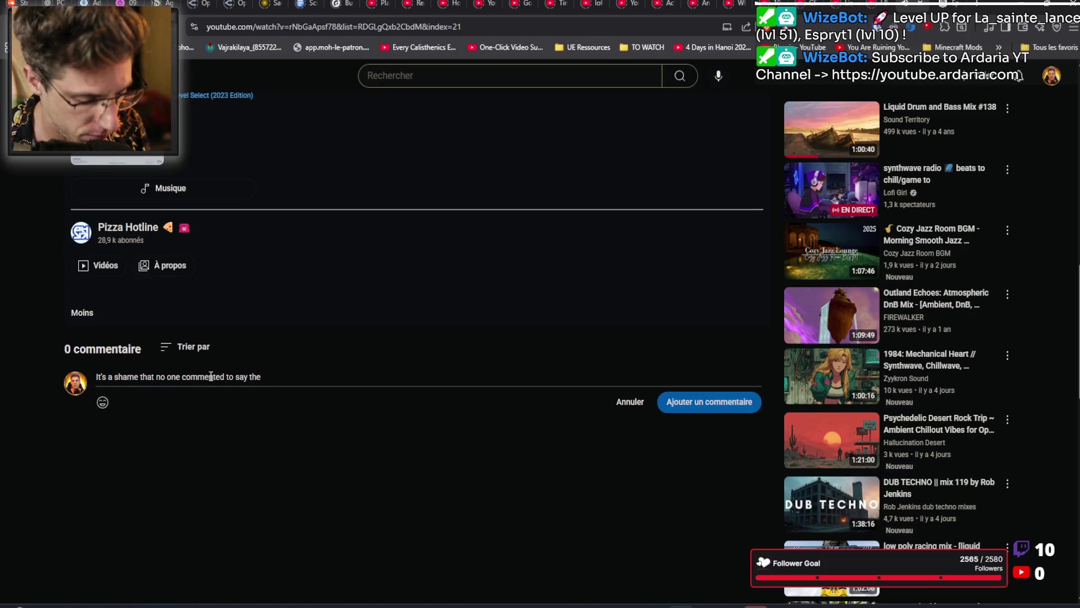
{"action": "type", "text": " positive effect this music has on people"}
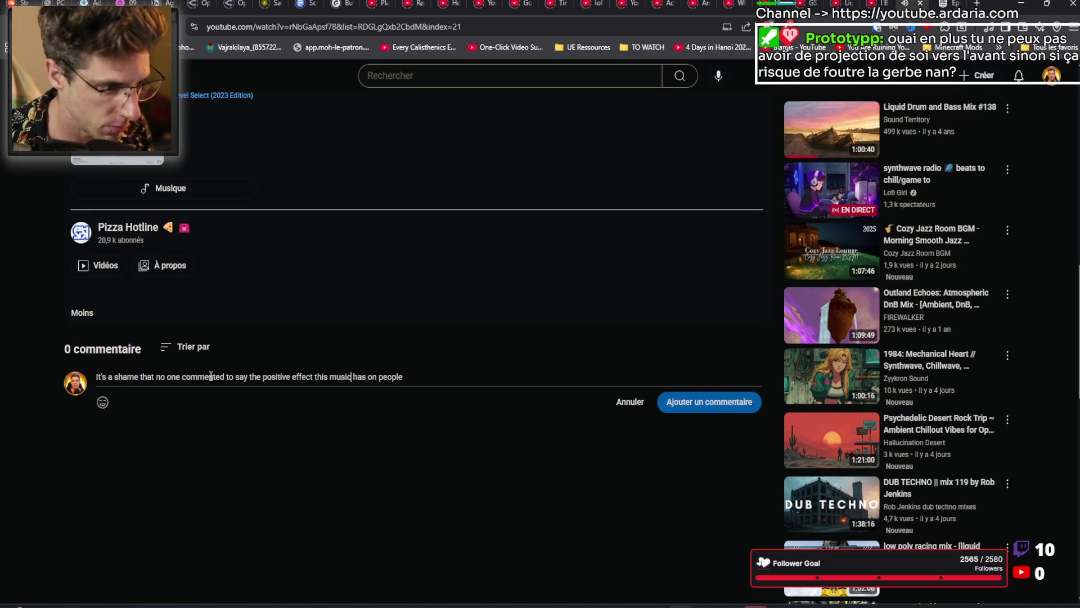
{"action": "key", "text": "Return"}
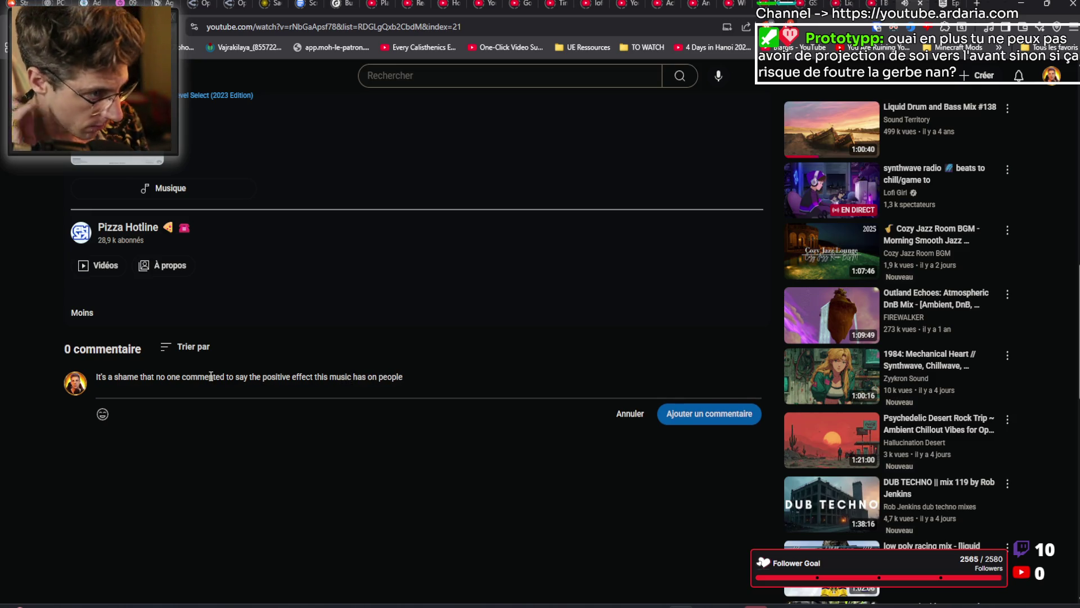
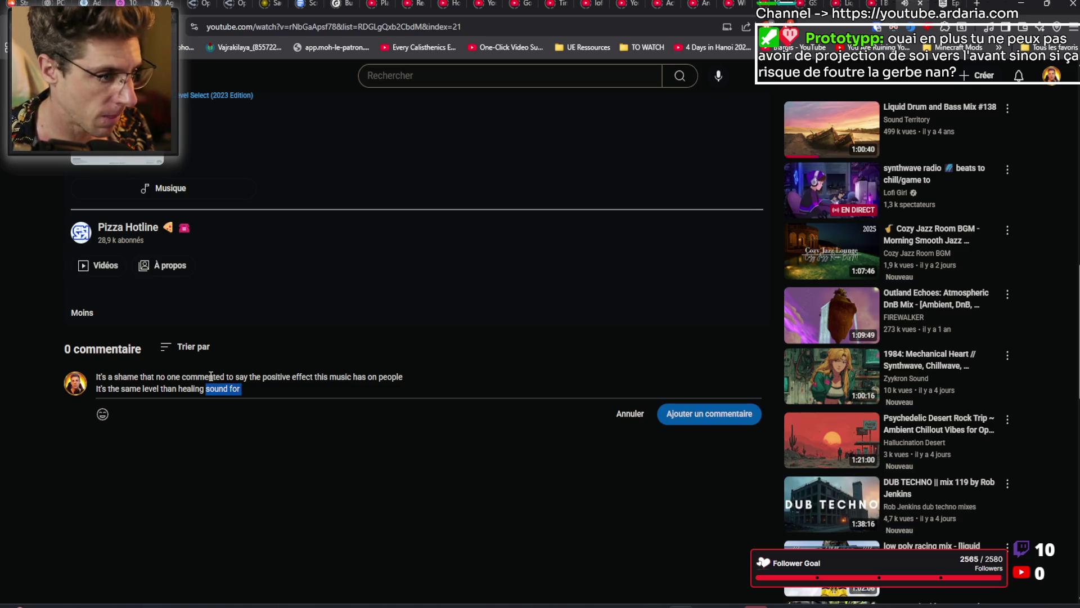
Step: Finish the comment, add a line break, and post the three-line comment under the video
{"action": "type", "text": "spiritual"}
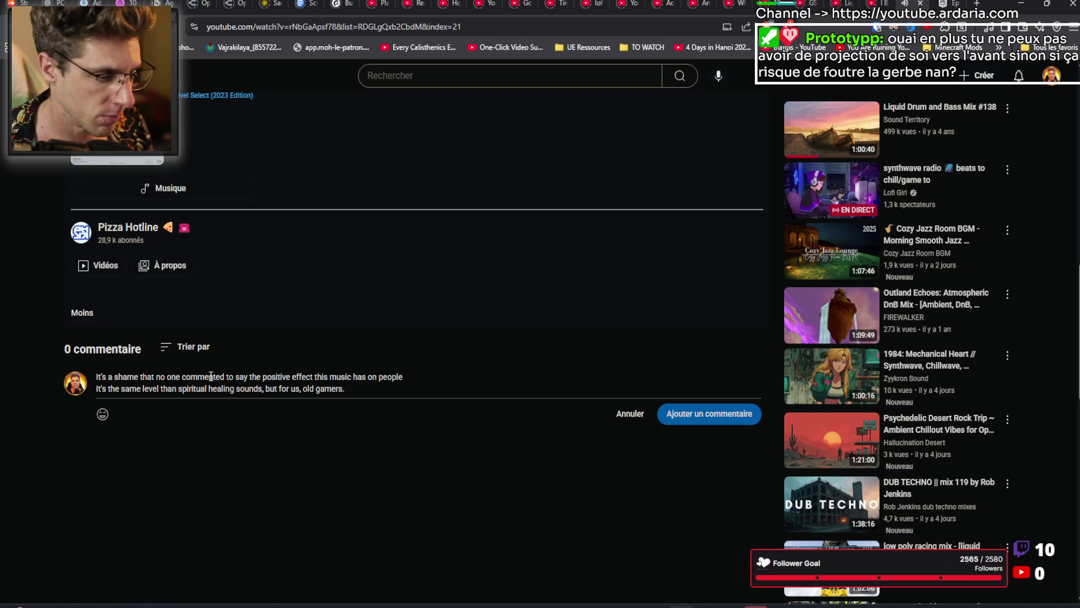
{"action": "key", "text": "Return"}
{"action": "type", "text": "That light MGS inventory sound.... Bliss"}
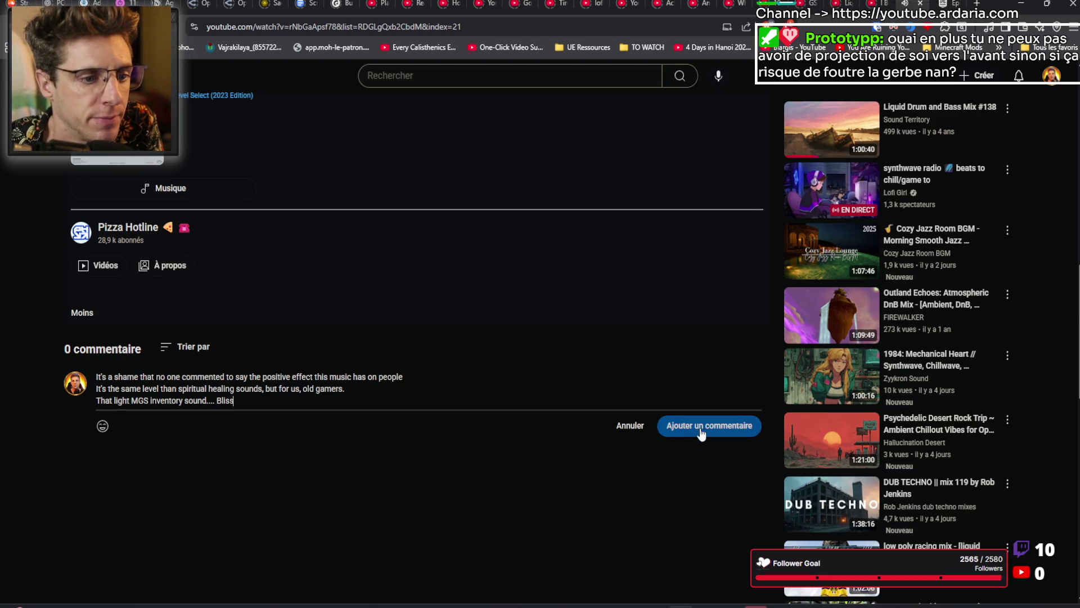
{"action": "left_click", "coordinate": [700, 427]}
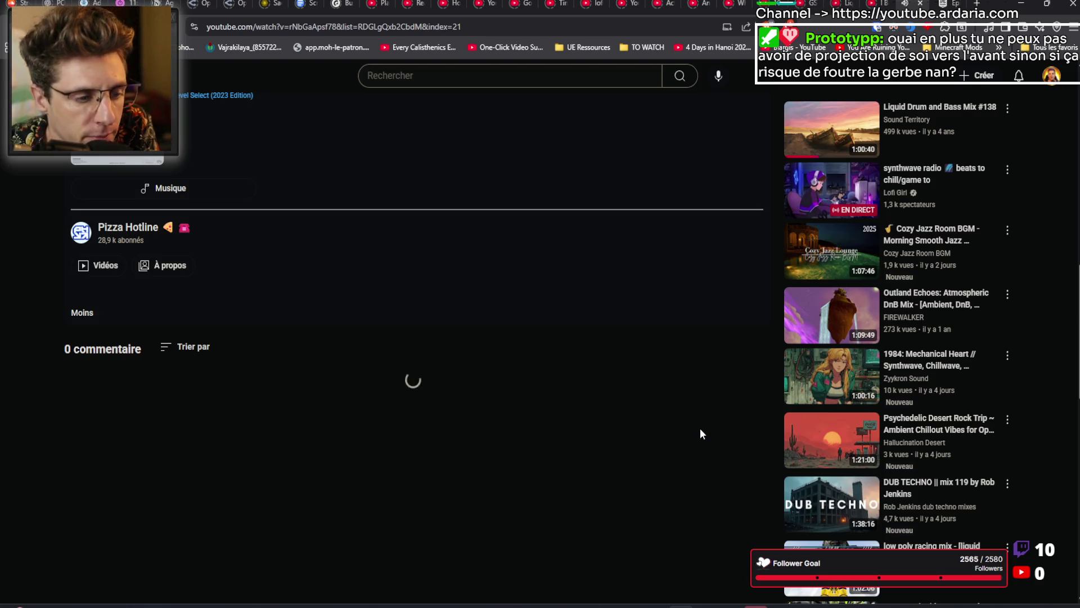
Step: Scroll back to the top of the controller video, then minimize the browser to reveal the ABP-player-owl AnimGraph
{"action": "scroll", "coordinate": [507, 237], "scroll_direction": "up", "scroll_amount": 15}
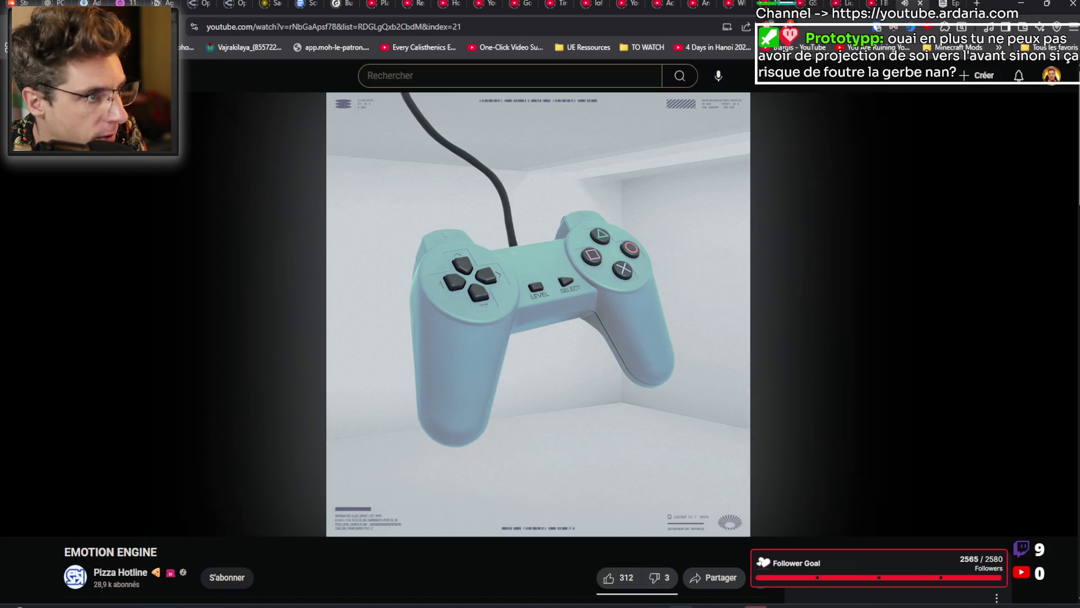
{"action": "mouse_move", "coordinate": [707, 605]}
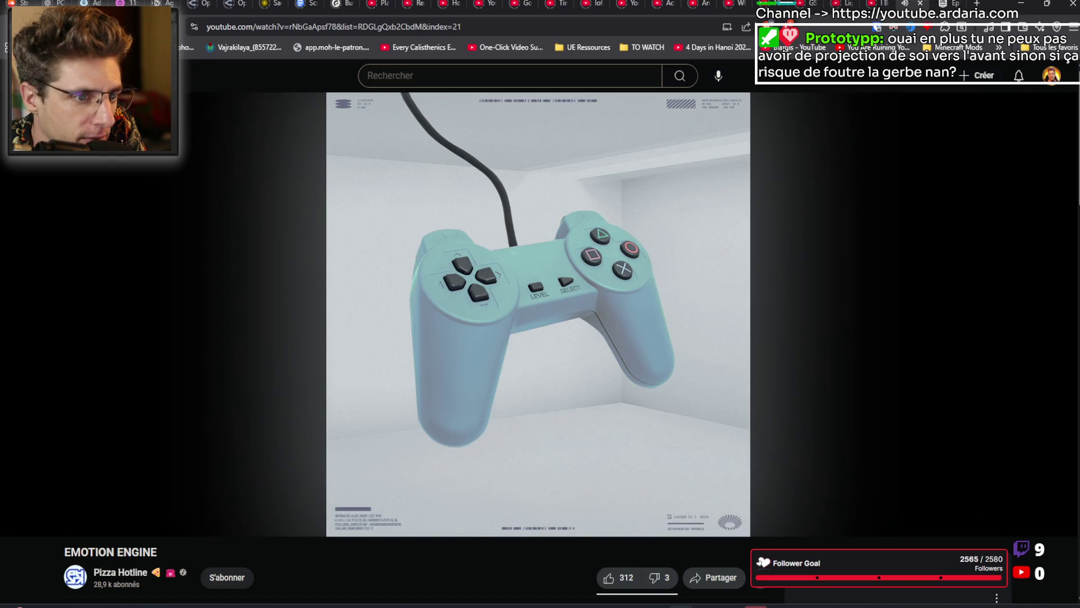
{"action": "left_click", "coordinate": [1021, 5]}
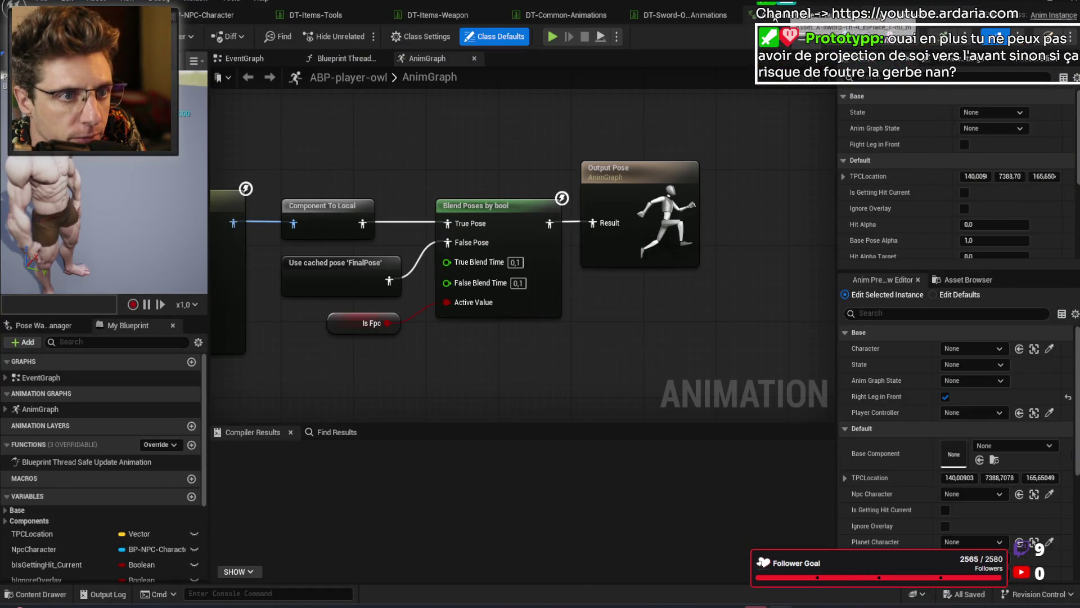
Step: Open the DT-Sword animations table and preview row 1h-light-1_3's animation at frame 19
{"action": "left_click", "coordinate": [669, 15]}
{"action": "left_click", "coordinate": [363, 375]}
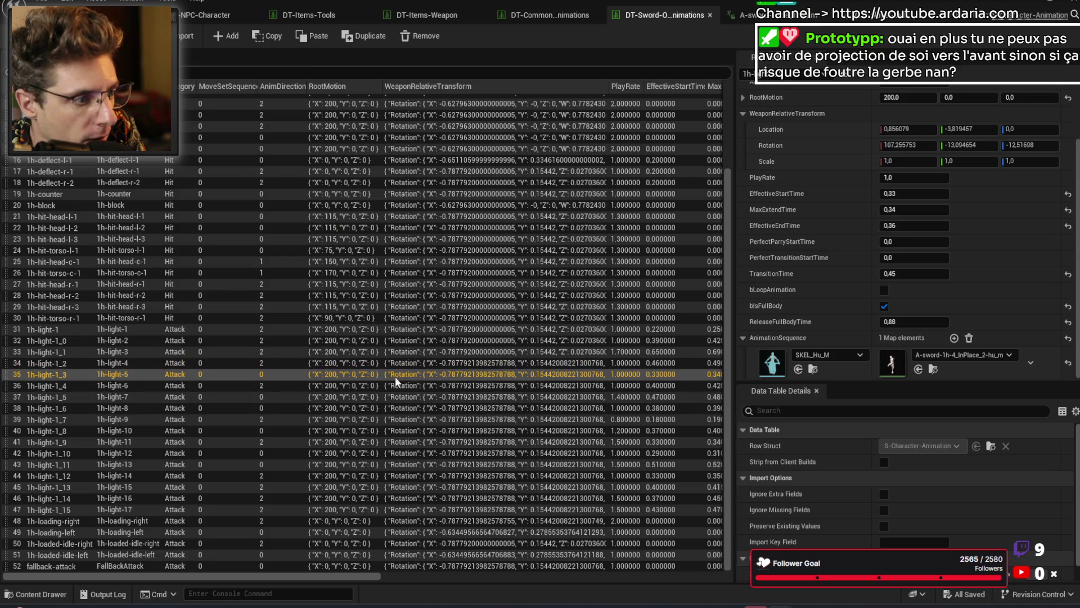
{"action": "double_click", "coordinate": [889, 370]}
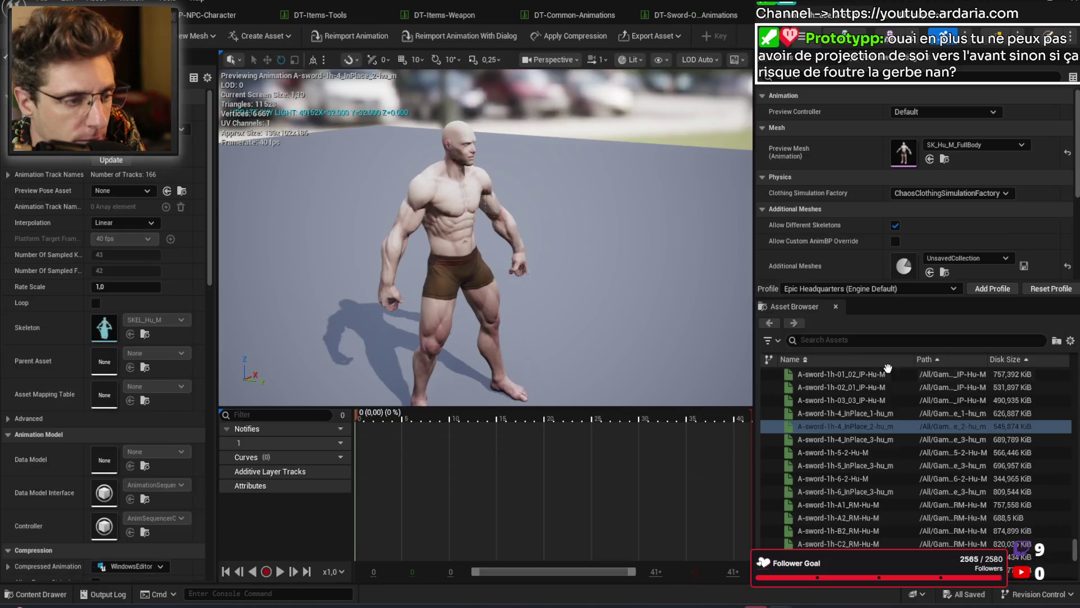
{"action": "left_click_drag", "start_coordinate": [397, 420], "coordinate": [541, 418]}
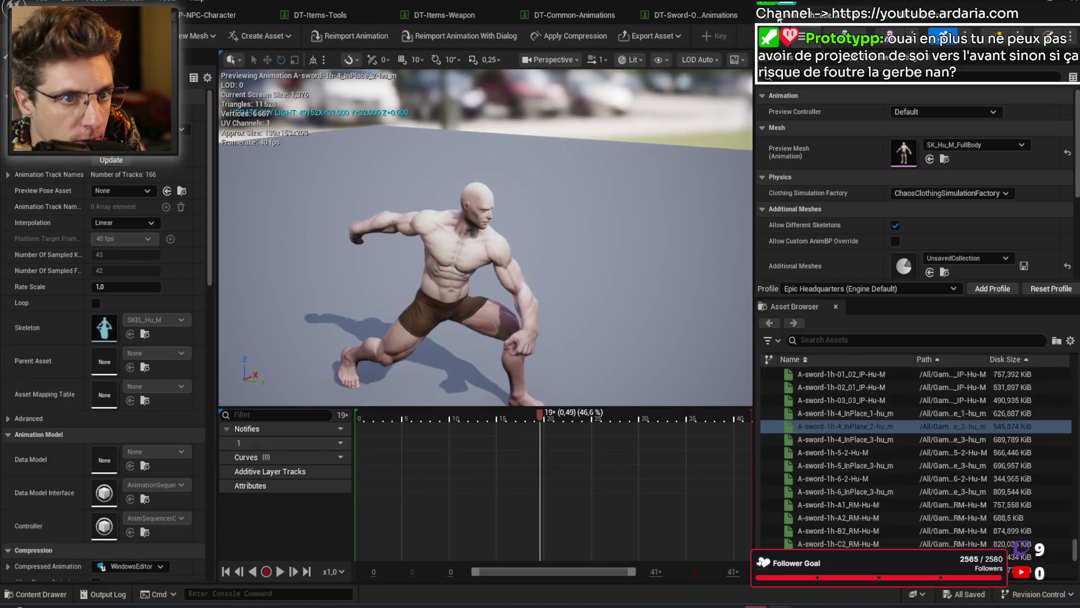
Step: Preview row 1h-light-1_4's A-sword-1h-4_InPlace_3-hu_m animation, checking frames 14 and 23
{"action": "left_click", "coordinate": [698, 20]}
{"action": "left_click", "coordinate": [336, 383]}
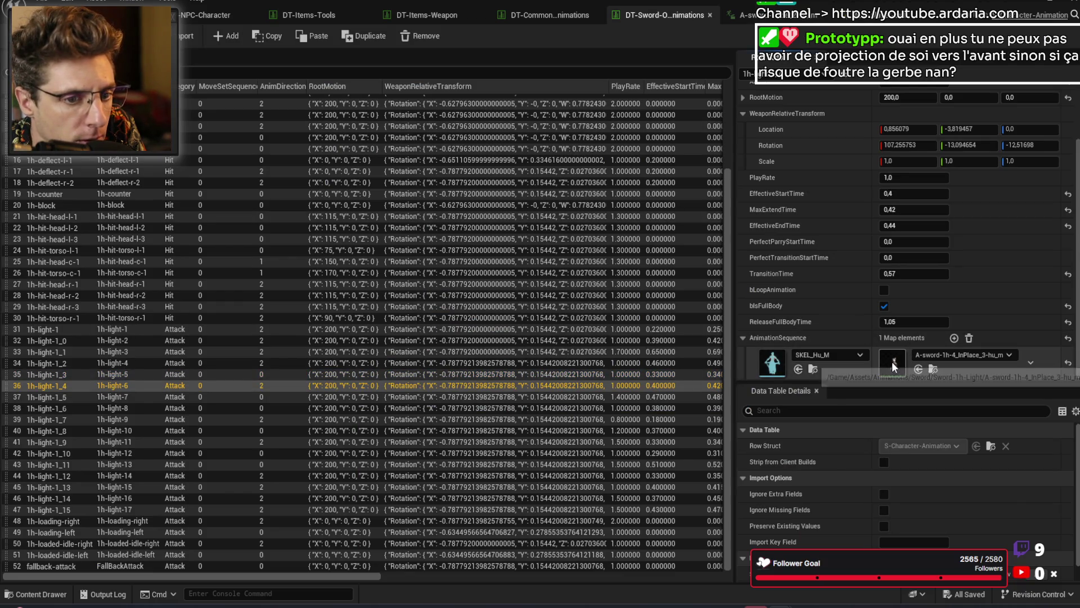
{"action": "double_click", "coordinate": [892, 365]}
{"action": "mouse_move", "coordinate": [377, 415]}
{"action": "left_mouse_down"}
{"action": "mouse_move", "coordinate": [520, 414]}
{"action": "mouse_move", "coordinate": [423, 404]}
{"action": "mouse_move", "coordinate": [514, 414]}
{"action": "left_mouse_up"}
{"action": "mouse_move", "coordinate": [427, 417]}
{"action": "left_mouse_down"}
{"action": "mouse_move", "coordinate": [399, 423]}
{"action": "mouse_move", "coordinate": [535, 417]}
{"action": "left_mouse_up"}
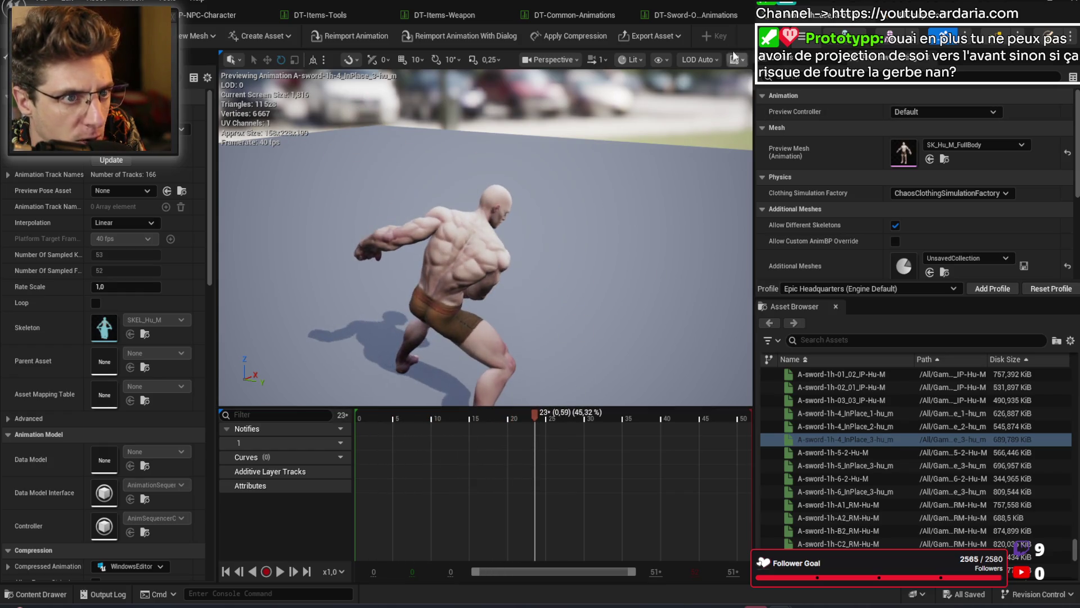
Step: Preview row 1h-light-1_5's A-sword-1h-5-2-Hu-M animation through frame 63
{"action": "left_click", "coordinate": [680, 19]}
{"action": "left_click", "coordinate": [374, 399]}
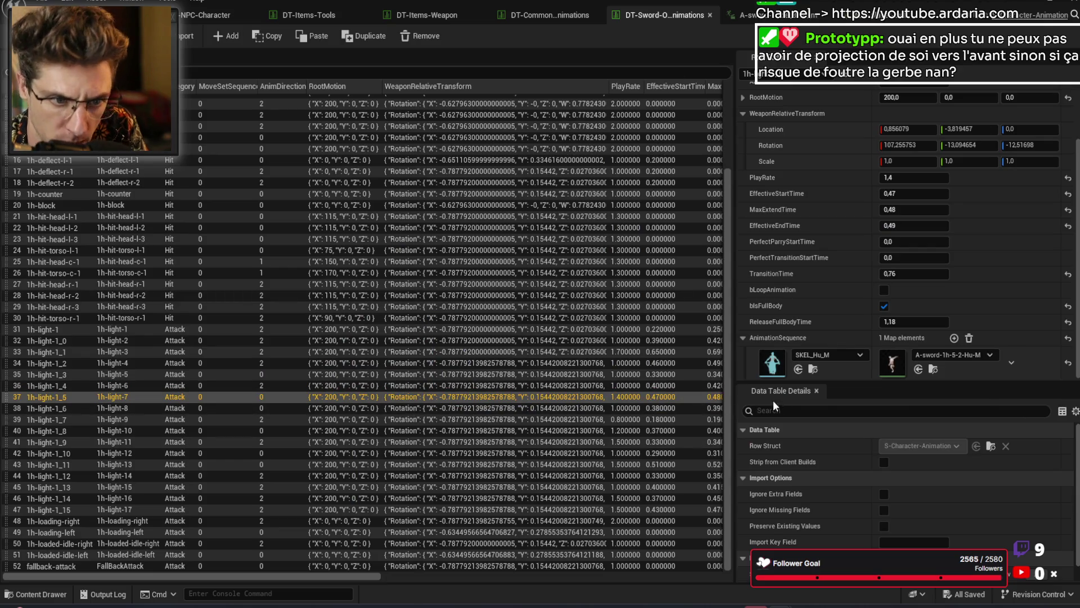
{"action": "double_click", "coordinate": [895, 363]}
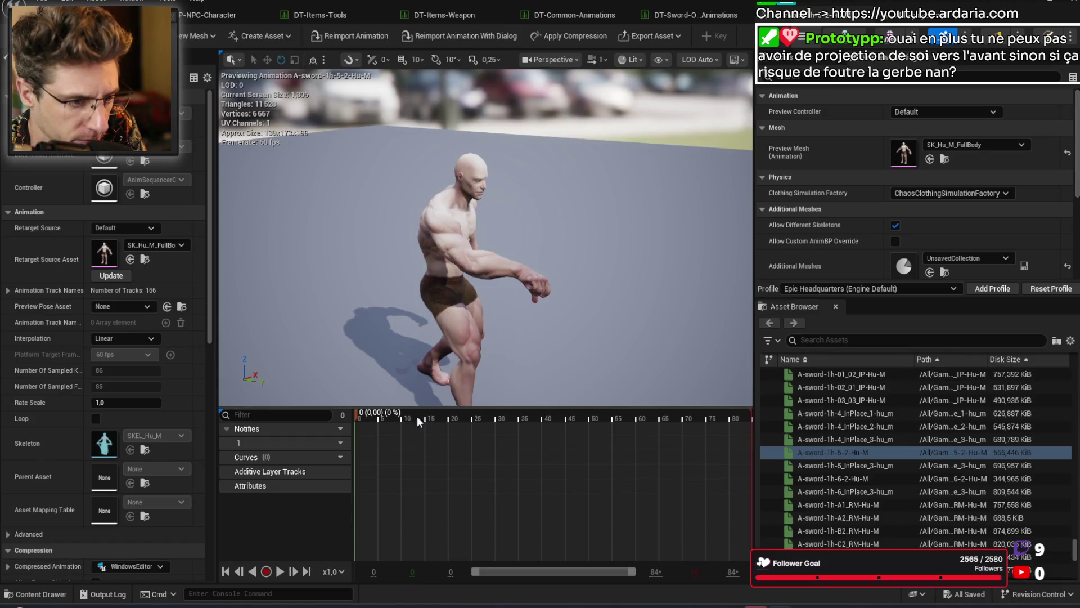
{"action": "left_click_drag", "start_coordinate": [409, 419], "coordinate": [656, 417]}
Step: Preview the animations of rows 1h-light-1_6 and 1h-light-1_7, stopping A-sword-1h-6-2-Hu-M at frame 12
{"action": "left_click", "coordinate": [731, 15]}
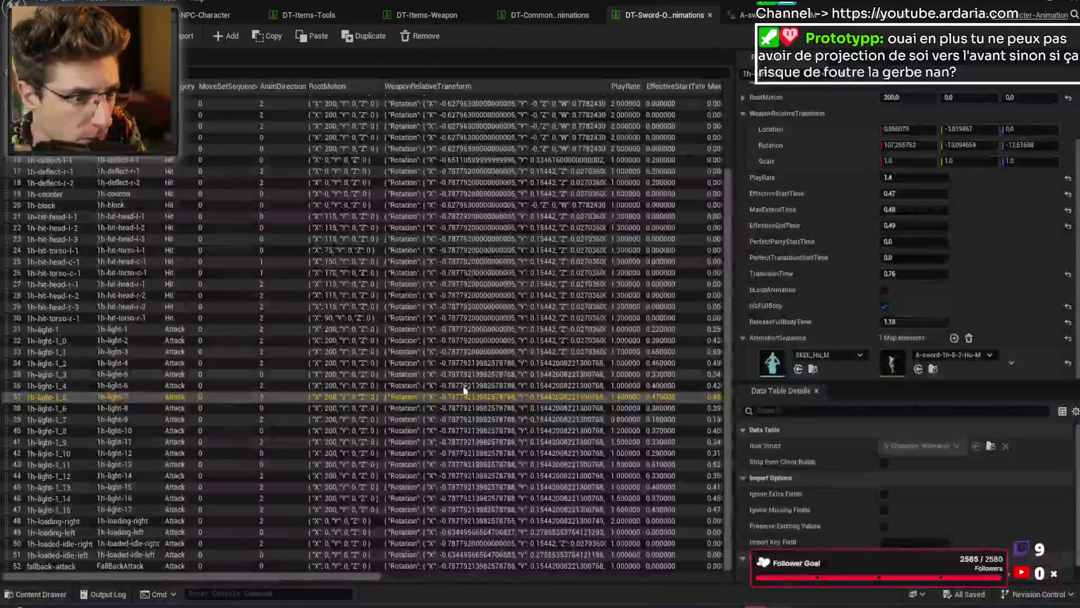
{"action": "left_click", "coordinate": [458, 411]}
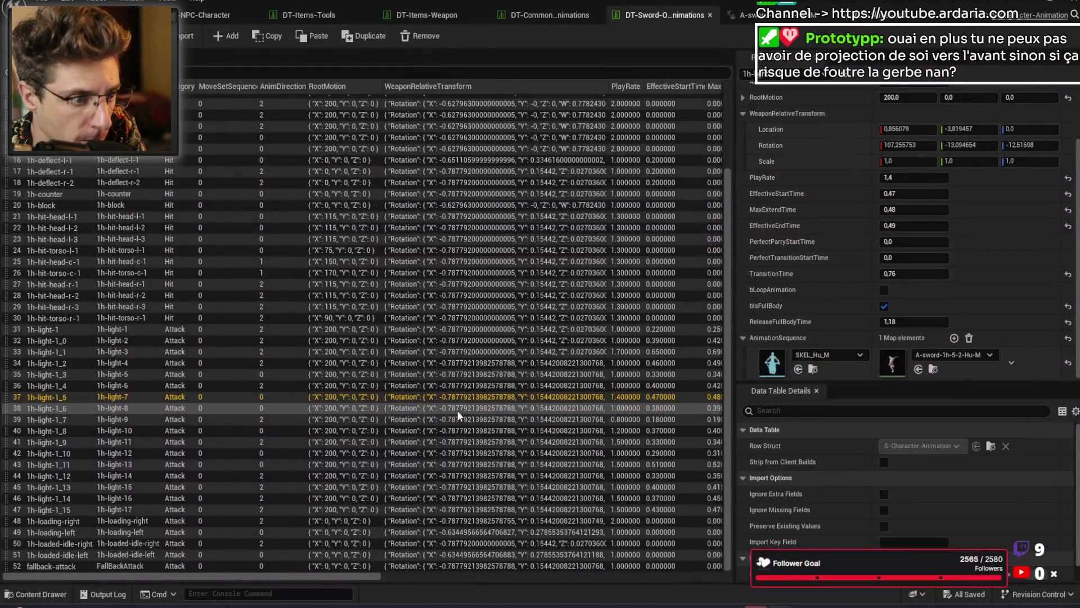
{"action": "double_click", "coordinate": [890, 367]}
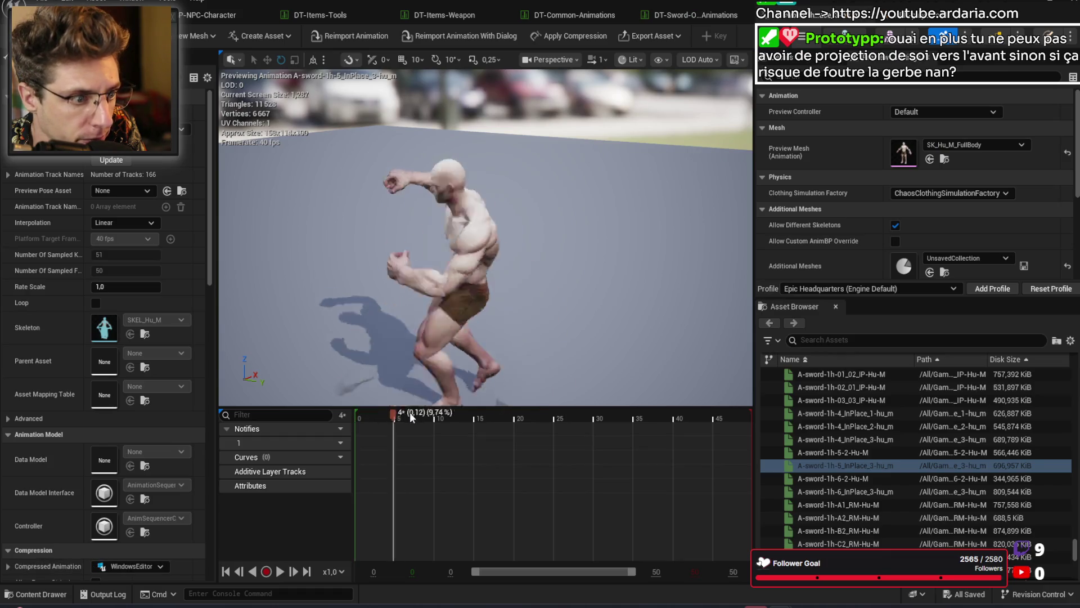
{"action": "left_click", "coordinate": [701, 15]}
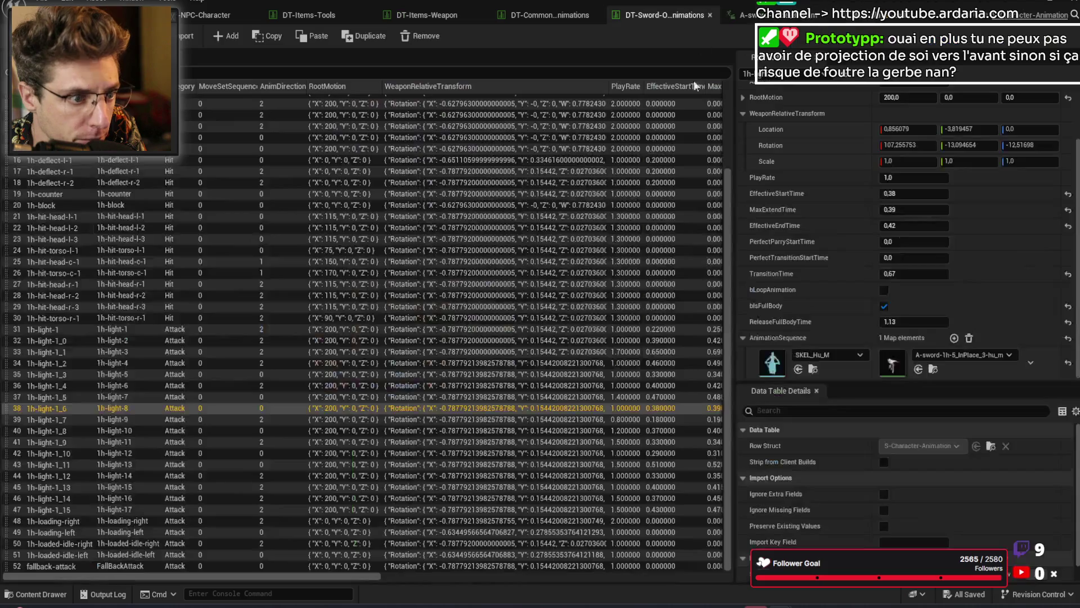
{"action": "left_click", "coordinate": [519, 420]}
{"action": "double_click", "coordinate": [890, 366]}
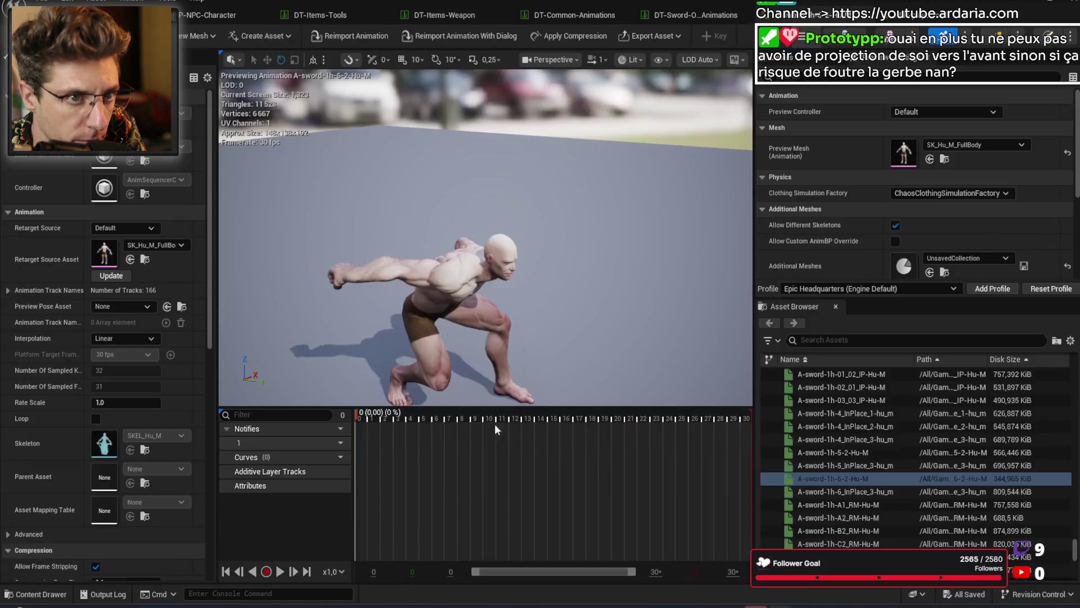
{"action": "mouse_move", "coordinate": [473, 414]}
{"action": "left_mouse_down"}
{"action": "mouse_move", "coordinate": [709, 414]}
{"action": "mouse_move", "coordinate": [359, 410]}
{"action": "mouse_move", "coordinate": [467, 405]}
{"action": "mouse_move", "coordinate": [412, 416]}
{"action": "left_mouse_up"}
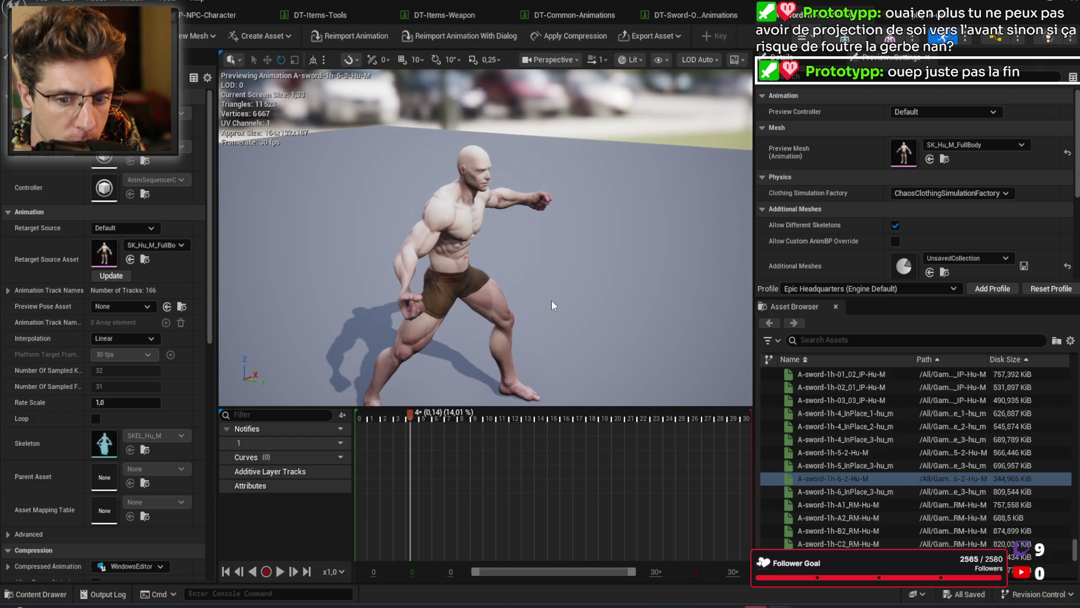
Step: Scrub A-sword-1h-6-2-Hu-M between frames 3 and 8, orbiting slightly to inspect the wind-up
{"action": "mouse_move", "coordinate": [412, 415]}
{"action": "left_mouse_down"}
{"action": "mouse_move", "coordinate": [490, 416]}
{"action": "mouse_move", "coordinate": [428, 415]}
{"action": "mouse_move", "coordinate": [437, 401]}
{"action": "mouse_move", "coordinate": [739, 415]}
{"action": "mouse_move", "coordinate": [428, 412]}
{"action": "mouse_move", "coordinate": [374, 408]}
{"action": "mouse_move", "coordinate": [405, 400]}
{"action": "mouse_move", "coordinate": [343, 398]}
{"action": "mouse_move", "coordinate": [409, 394]}
{"action": "mouse_move", "coordinate": [354, 394]}
{"action": "left_mouse_up"}
{"action": "left_click_drag", "start_coordinate": [436, 386], "coordinate": [436, 386]}
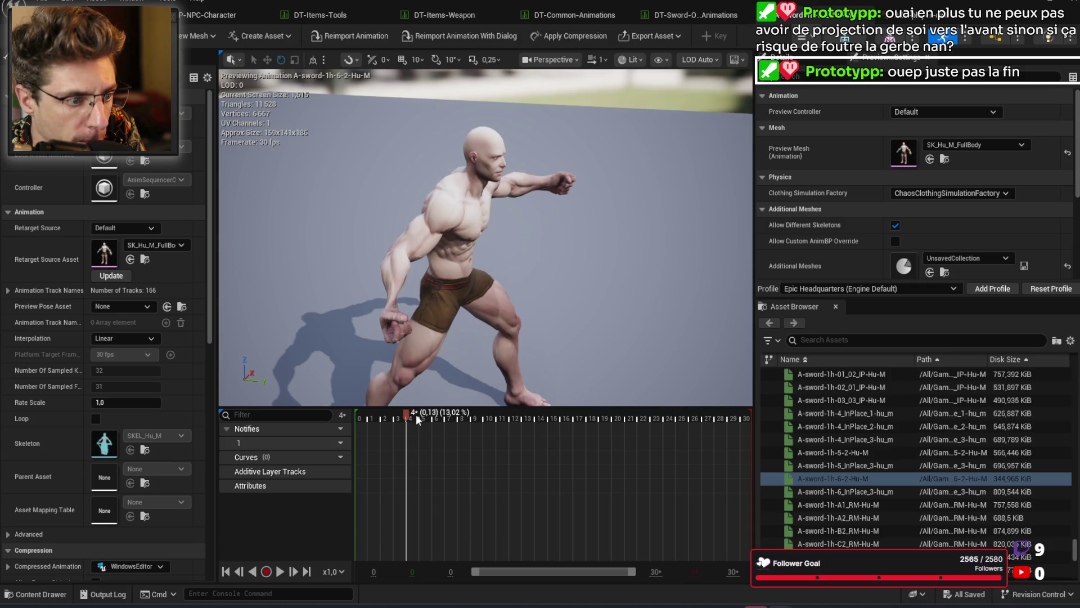
{"action": "mouse_move", "coordinate": [408, 415]}
{"action": "left_mouse_down"}
{"action": "mouse_move", "coordinate": [393, 414]}
{"action": "mouse_move", "coordinate": [469, 427]}
{"action": "mouse_move", "coordinate": [400, 433]}
{"action": "mouse_move", "coordinate": [447, 428]}
{"action": "left_mouse_up"}
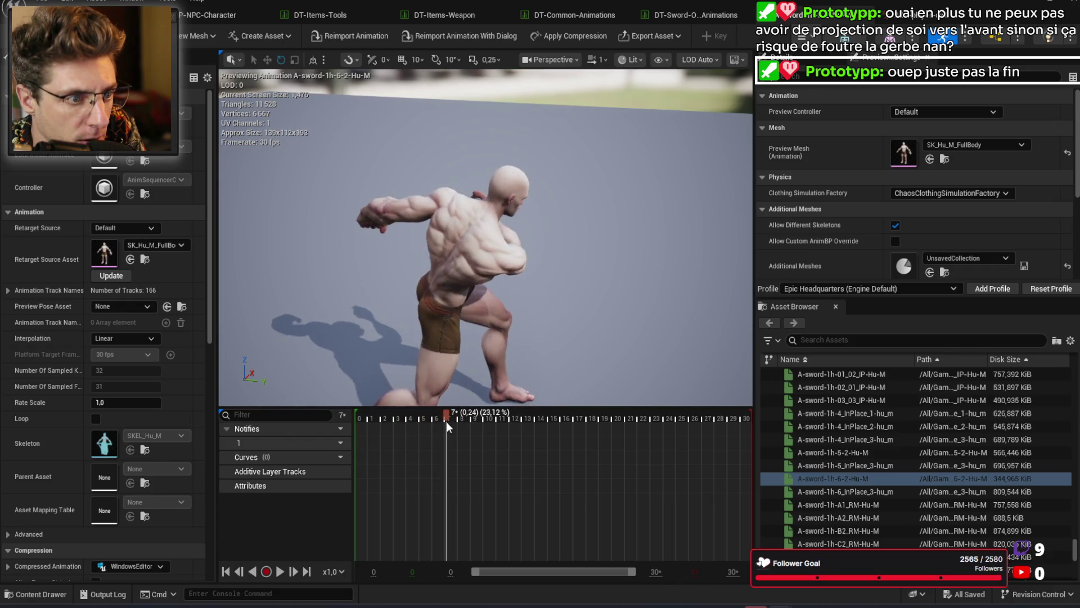
Step: Preview row 1h-light-1_8's A-sword-1h-6_InPlace_3-hu_m animation through frame 35
{"action": "left_click", "coordinate": [681, 12]}
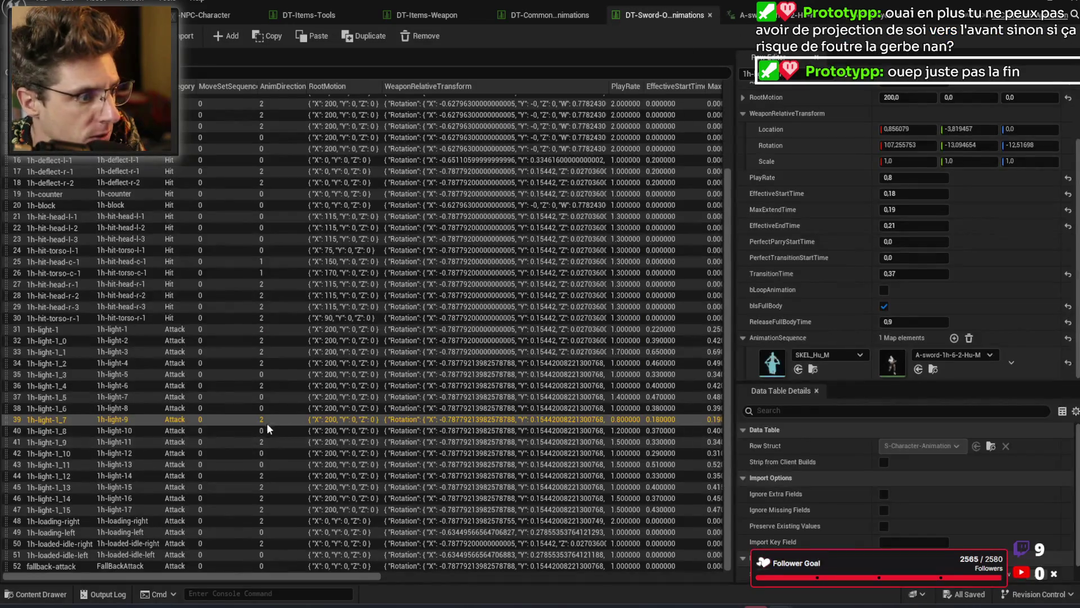
{"action": "left_click", "coordinate": [137, 433]}
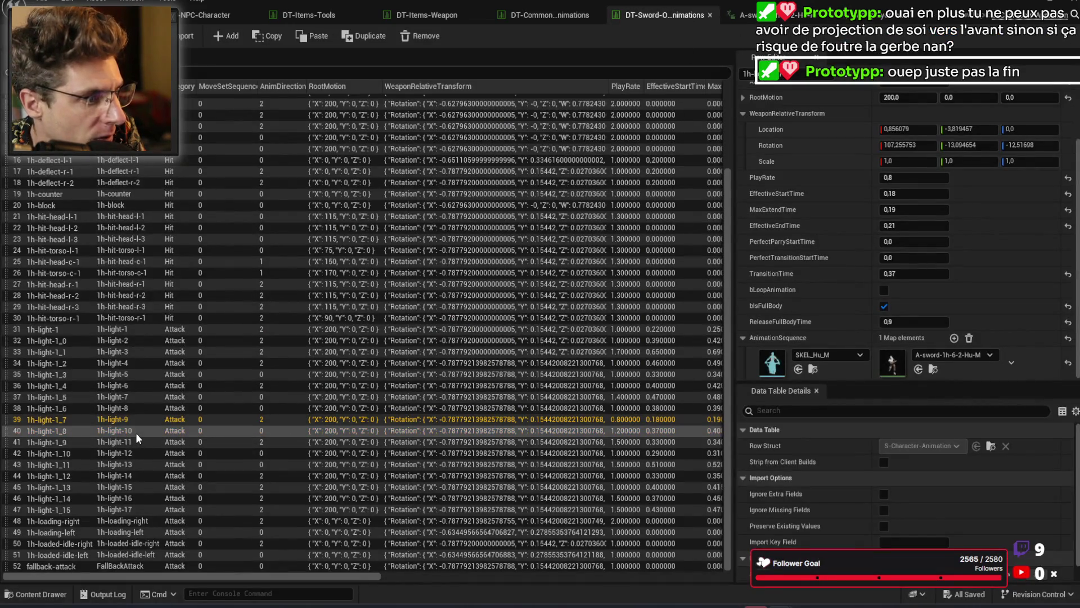
{"action": "double_click", "coordinate": [893, 366]}
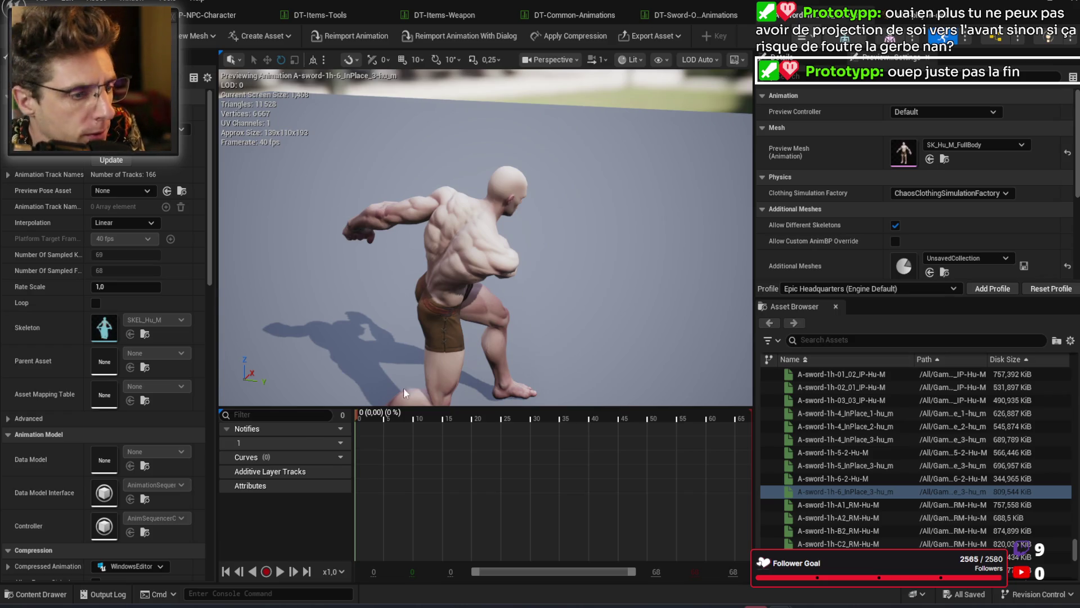
{"action": "left_click_drag", "start_coordinate": [376, 419], "coordinate": [563, 419]}
Step: Preview row 1h-light-1_9's A-sword-1h-A1_RM-Hu-M animation across frames 4–25, then return to the table
{"action": "left_click", "coordinate": [701, 12]}
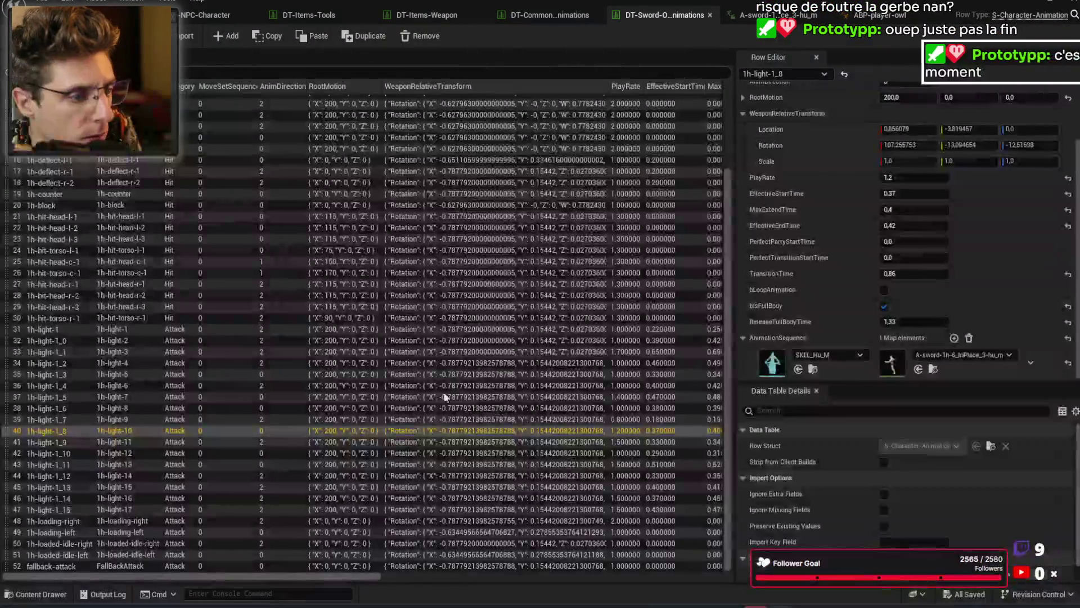
{"action": "left_click", "coordinate": [434, 442]}
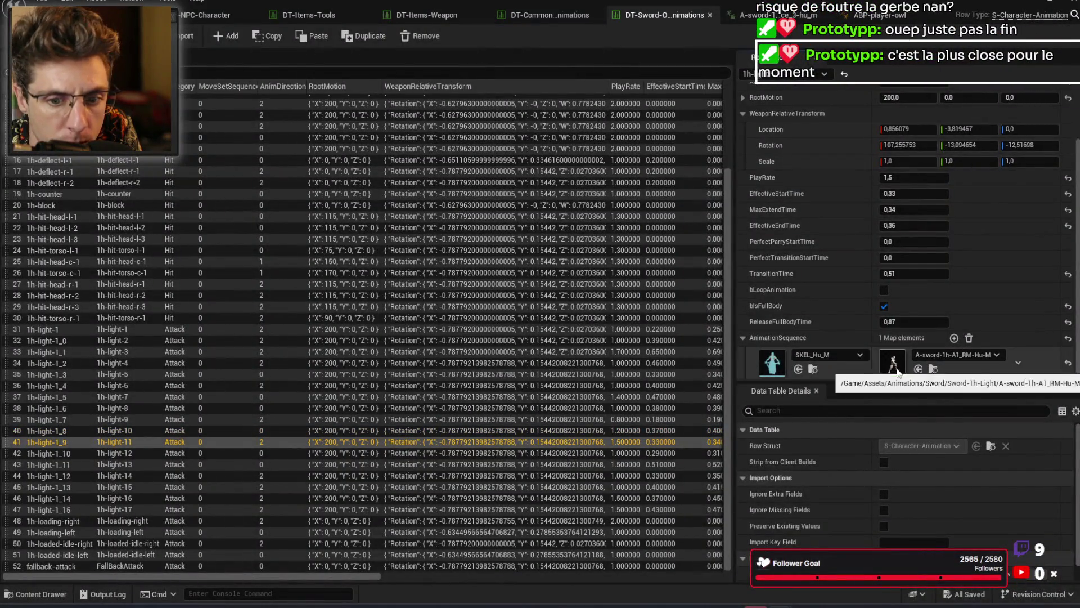
{"action": "double_click", "coordinate": [893, 368]}
{"action": "mouse_move", "coordinate": [383, 417]}
{"action": "left_mouse_down"}
{"action": "mouse_move", "coordinate": [543, 421]}
{"action": "mouse_move", "coordinate": [370, 415]}
{"action": "mouse_move", "coordinate": [537, 415]}
{"action": "mouse_move", "coordinate": [475, 406]}
{"action": "left_mouse_up"}
{"action": "mouse_move", "coordinate": [514, 404]}
{"action": "left_mouse_down"}
{"action": "mouse_move", "coordinate": [459, 404]}
{"action": "mouse_move", "coordinate": [512, 404]}
{"action": "mouse_move", "coordinate": [461, 404]}
{"action": "mouse_move", "coordinate": [503, 404]}
{"action": "left_mouse_up"}
{"action": "left_click", "coordinate": [665, 18]}
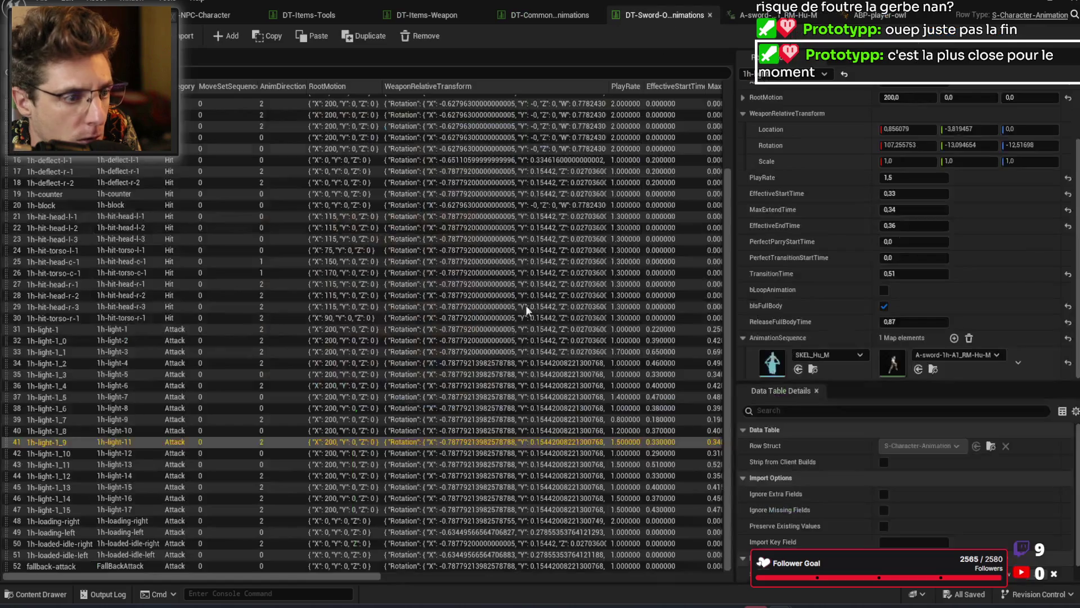
Step: Preview the A2 animation of row 1h-light-1_10 and the next row's B2 animation to frame 44
{"action": "left_click", "coordinate": [444, 453]}
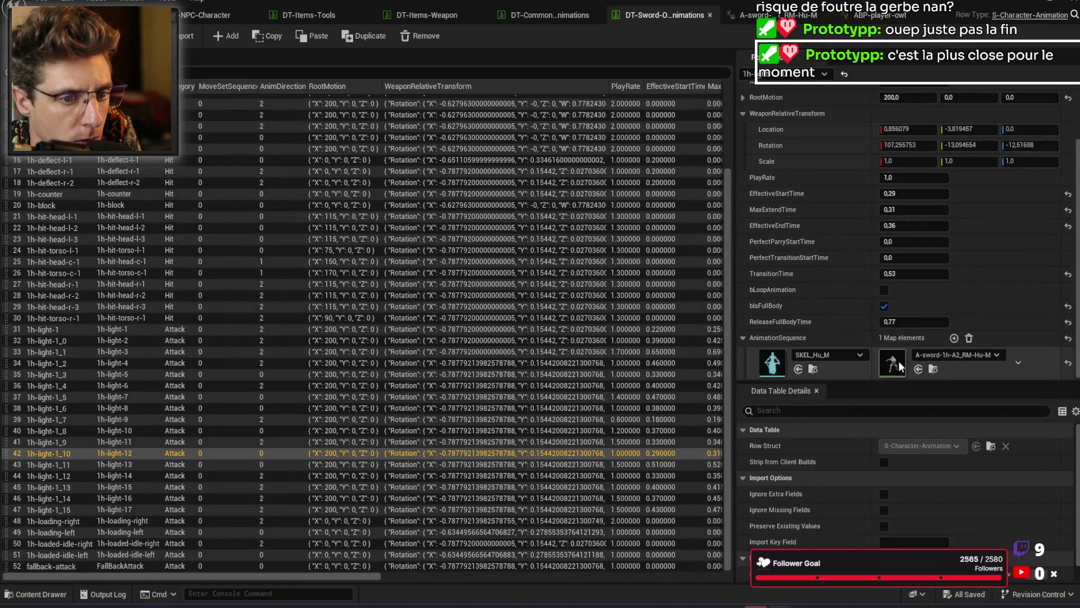
{"action": "double_click", "coordinate": [899, 366]}
{"action": "mouse_move", "coordinate": [394, 426]}
{"action": "left_mouse_down"}
{"action": "mouse_move", "coordinate": [426, 414]}
{"action": "mouse_move", "coordinate": [542, 410]}
{"action": "left_mouse_up"}
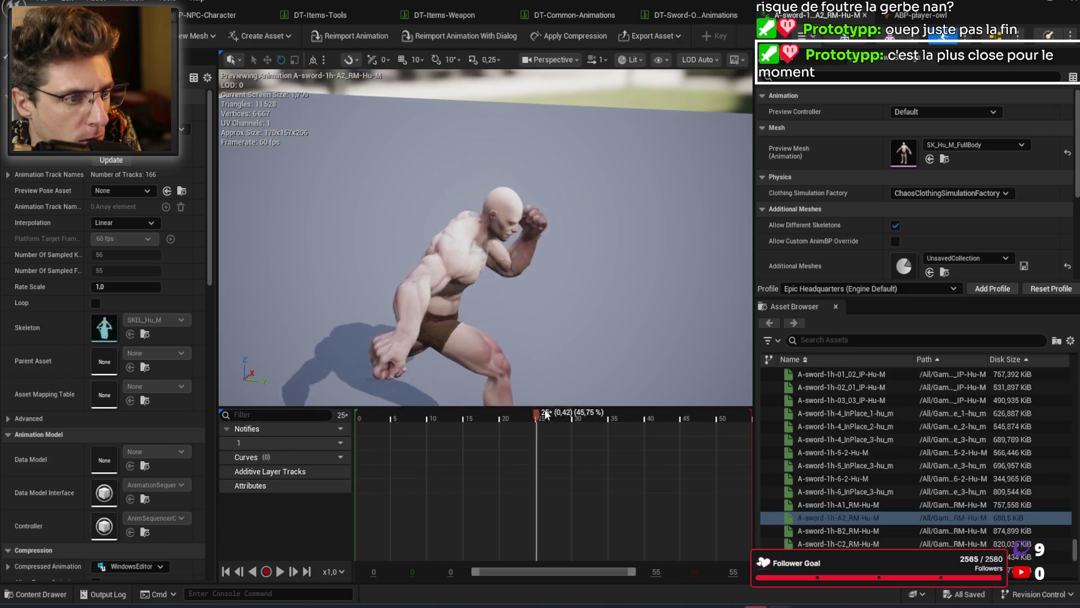
{"action": "left_click", "coordinate": [660, 18]}
{"action": "left_click", "coordinate": [481, 468]}
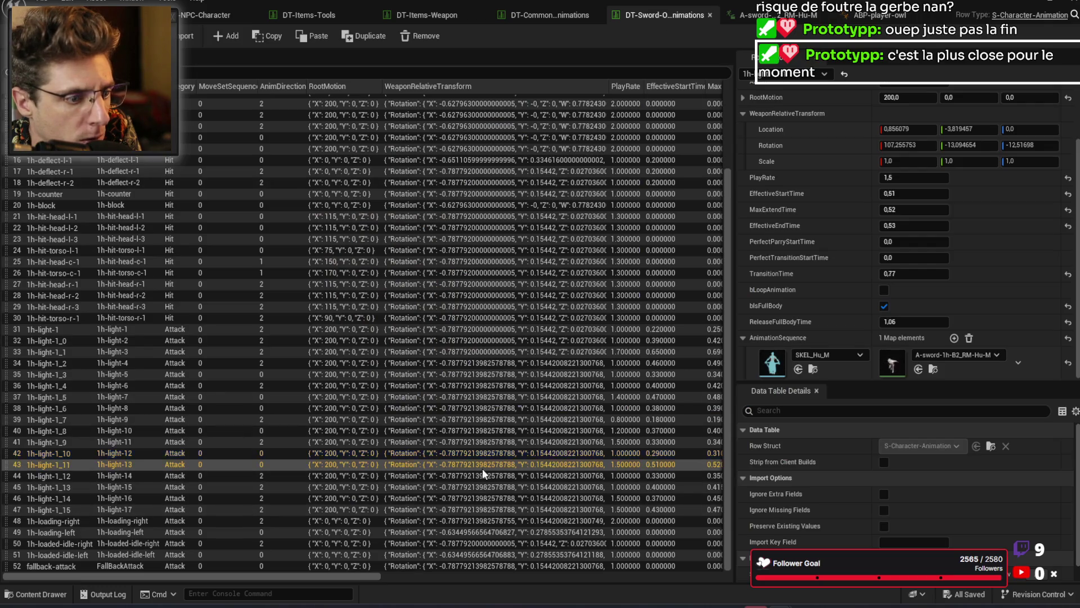
{"action": "double_click", "coordinate": [895, 366]}
{"action": "left_click_drag", "start_coordinate": [378, 417], "coordinate": [609, 414]}
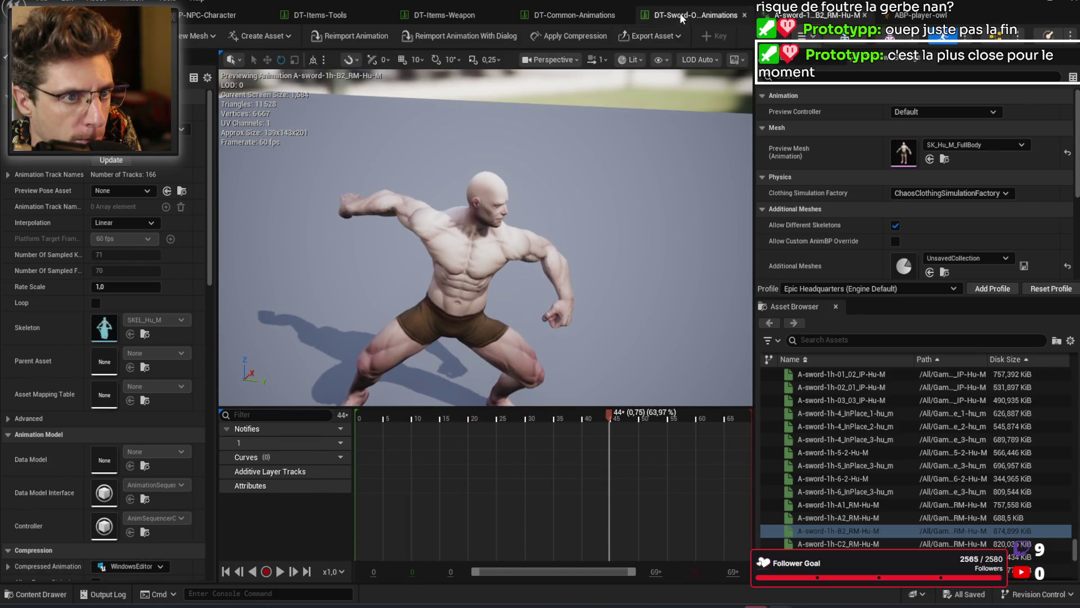
Step: Preview row 1h-light-1_12's C2 animation and the A-sword-1h-C3_RM-Hu-M animation
{"action": "left_click", "coordinate": [680, 17]}
{"action": "left_click", "coordinate": [286, 477]}
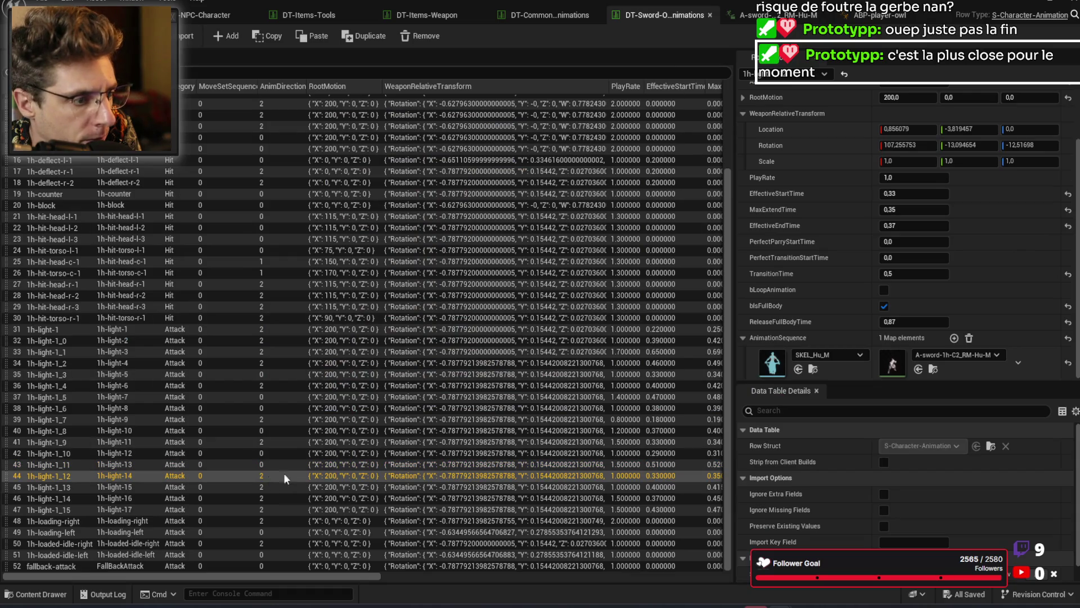
{"action": "double_click", "coordinate": [893, 368]}
{"action": "left_click_drag", "start_coordinate": [370, 415], "coordinate": [565, 415]}
{"action": "left_click", "coordinate": [686, 14]}
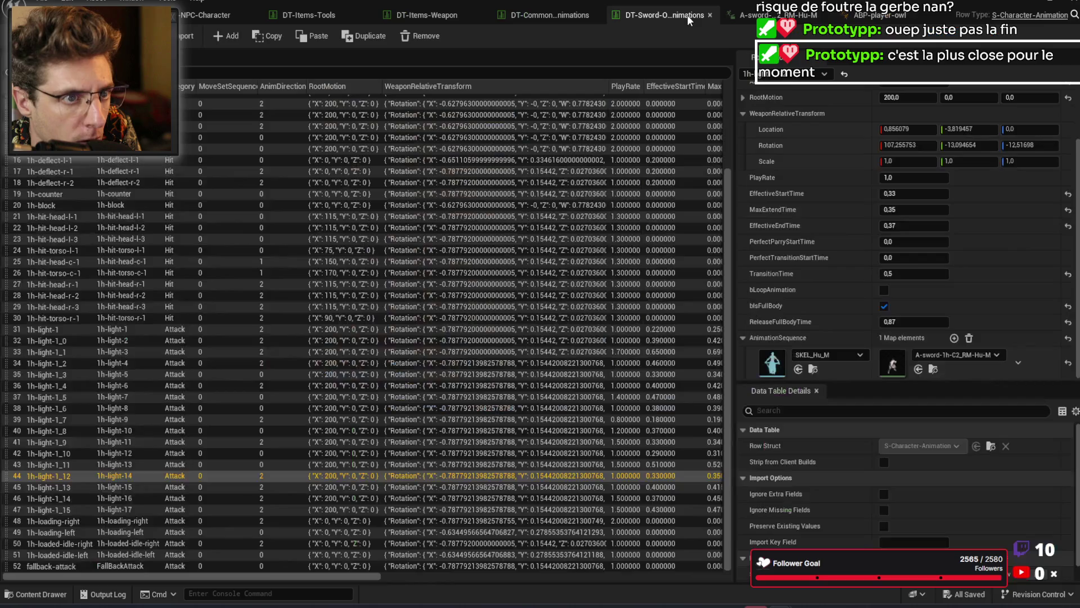
{"action": "double_click", "coordinate": [893, 367]}
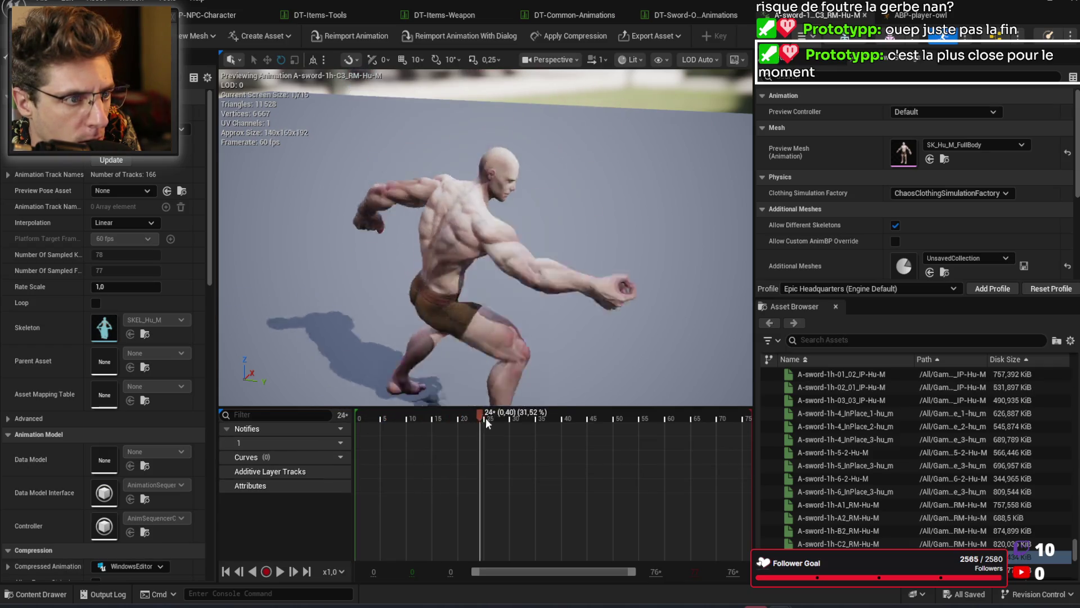
Step: Preview the Stab1 and stab2 animations of rows 1h-light-1_14 and 1h-light-1_15
{"action": "left_click", "coordinate": [716, 14]}
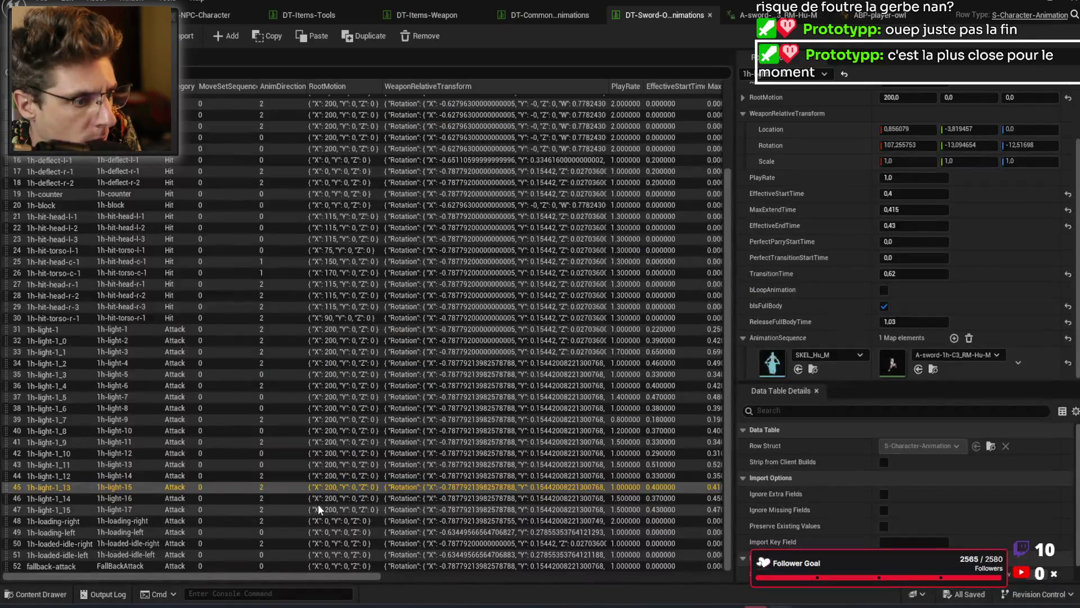
{"action": "left_click", "coordinate": [319, 501]}
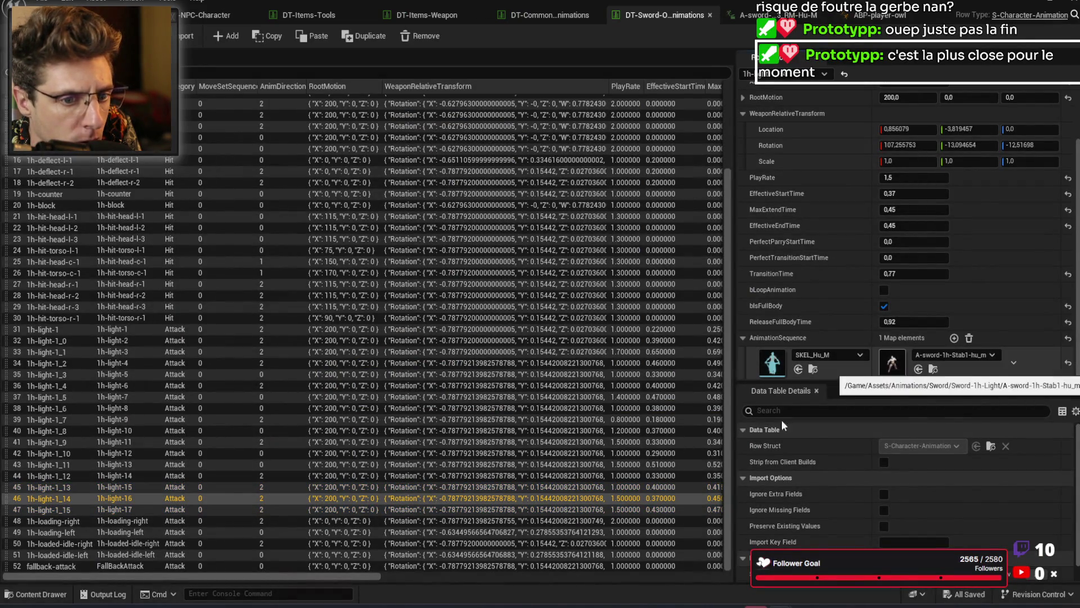
{"action": "double_click", "coordinate": [892, 363]}
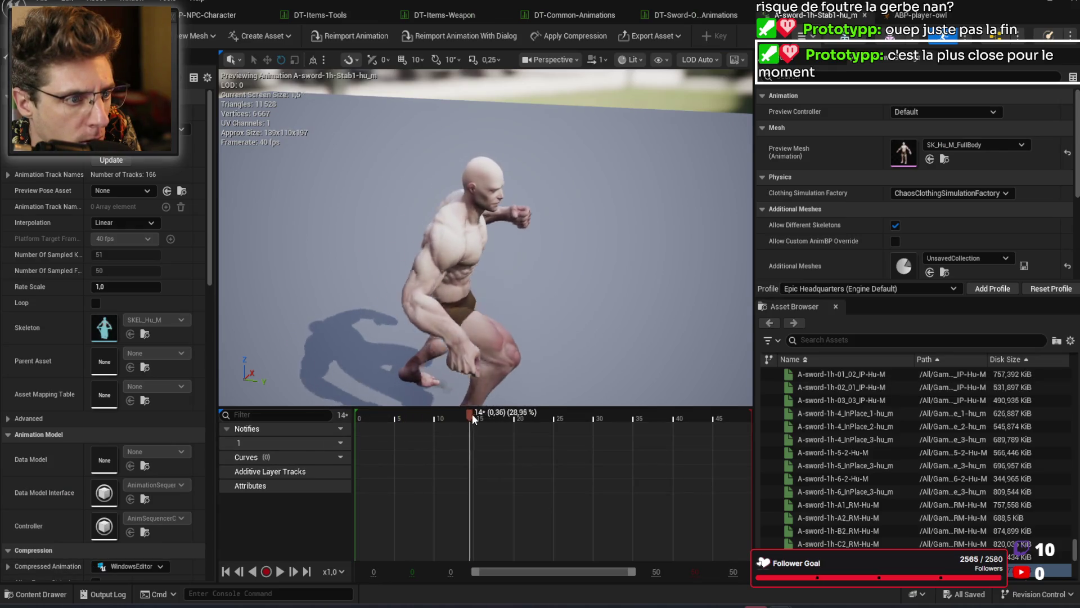
{"action": "left_click", "coordinate": [695, 15]}
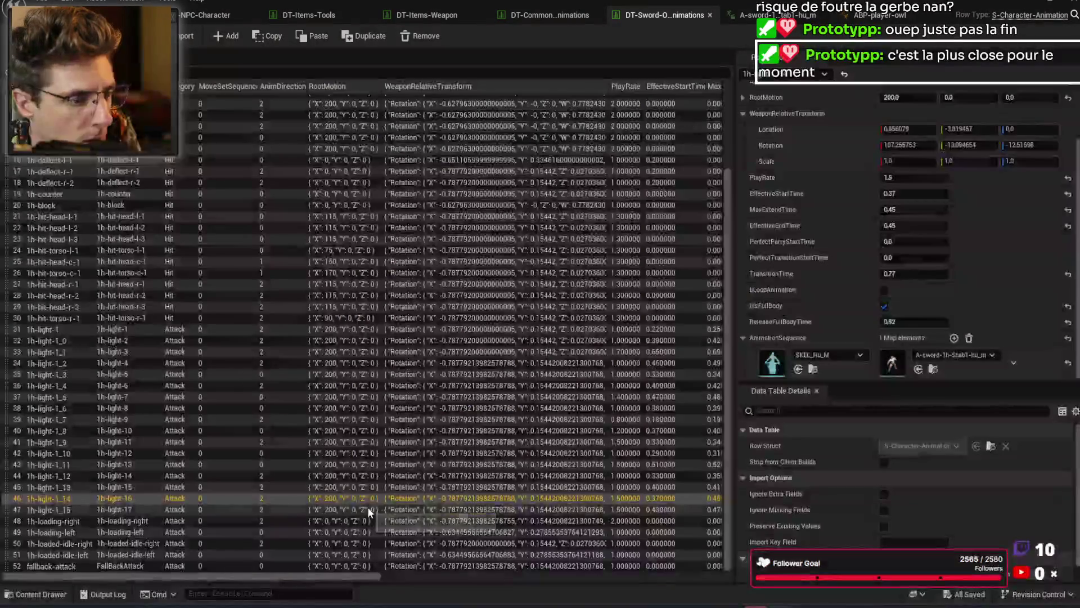
{"action": "left_click", "coordinate": [404, 509]}
{"action": "double_click", "coordinate": [888, 365]}
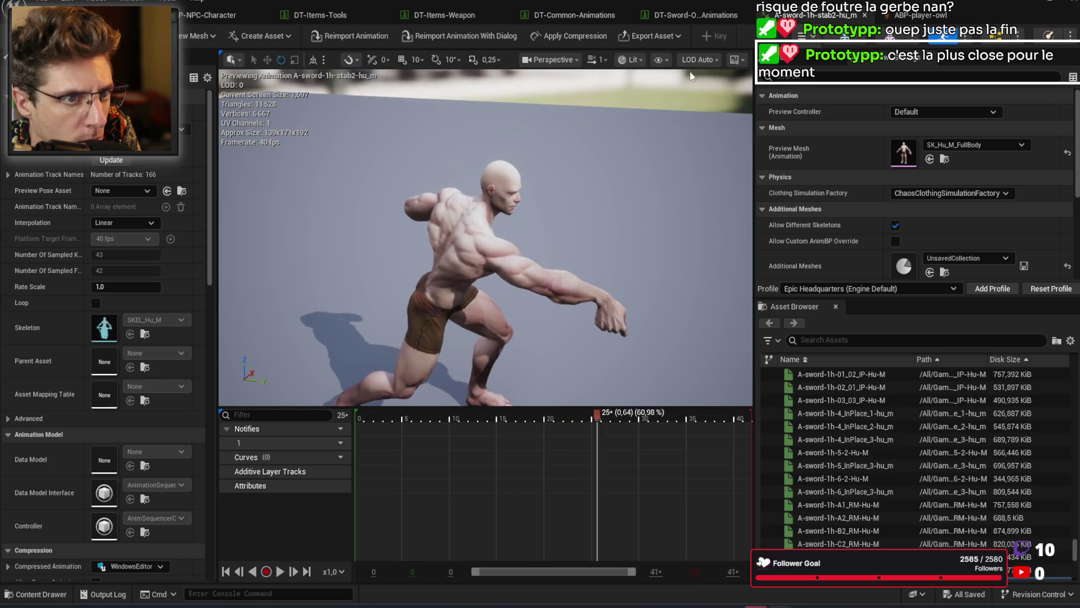
Step: Reopen row 1h-light-1_9's A1 animation and scrub it to frame 15
{"action": "left_click", "coordinate": [675, 20]}
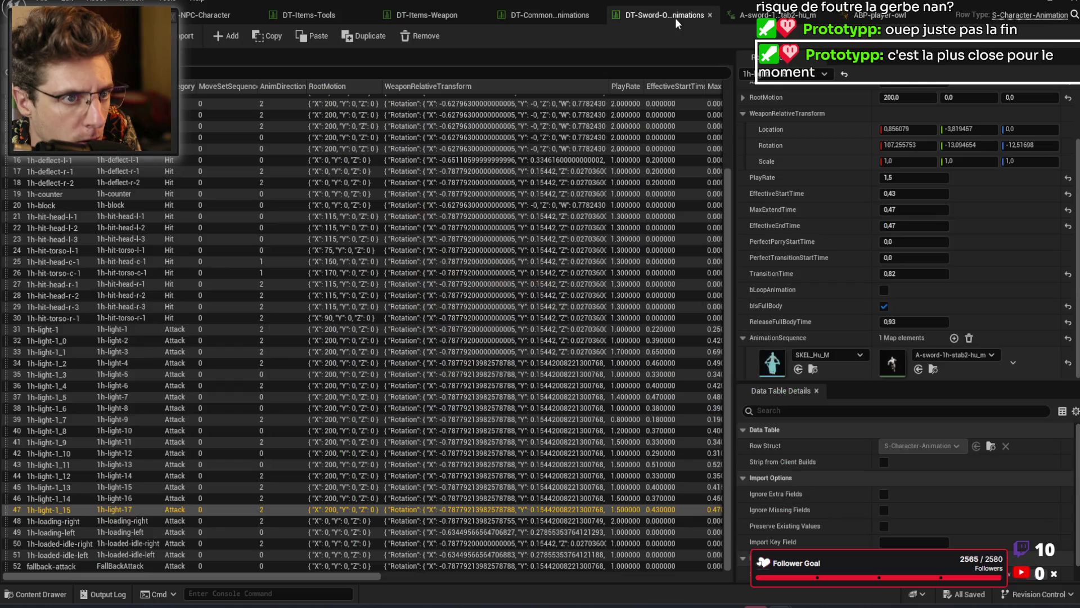
{"action": "left_click", "coordinate": [146, 443]}
{"action": "double_click", "coordinate": [893, 363]}
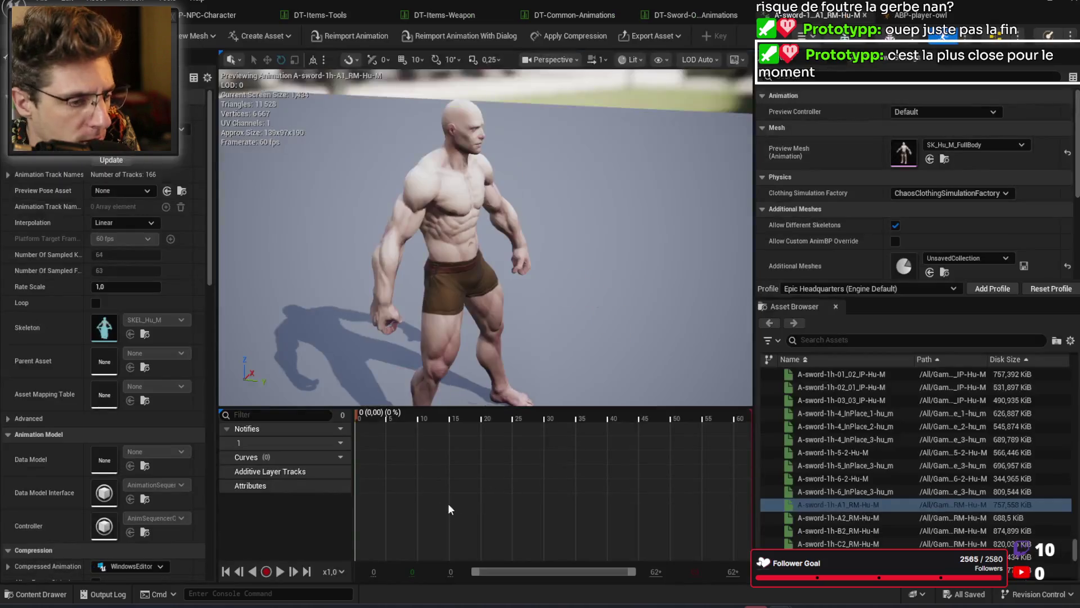
{"action": "mouse_move", "coordinate": [363, 421]}
{"action": "left_mouse_down"}
{"action": "mouse_move", "coordinate": [544, 417]}
{"action": "mouse_move", "coordinate": [463, 431]}
{"action": "mouse_move", "coordinate": [530, 435]}
{"action": "mouse_move", "coordinate": [490, 440]}
{"action": "mouse_move", "coordinate": [464, 461]}
{"action": "mouse_move", "coordinate": [518, 460]}
{"action": "mouse_move", "coordinate": [460, 463]}
{"action": "mouse_move", "coordinate": [513, 454]}
{"action": "mouse_move", "coordinate": [450, 458]}
{"action": "mouse_move", "coordinate": [578, 449]}
{"action": "mouse_move", "coordinate": [438, 457]}
{"action": "mouse_move", "coordinate": [507, 446]}
{"action": "mouse_move", "coordinate": [461, 445]}
{"action": "mouse_move", "coordinate": [470, 445]}
{"action": "left_mouse_up"}
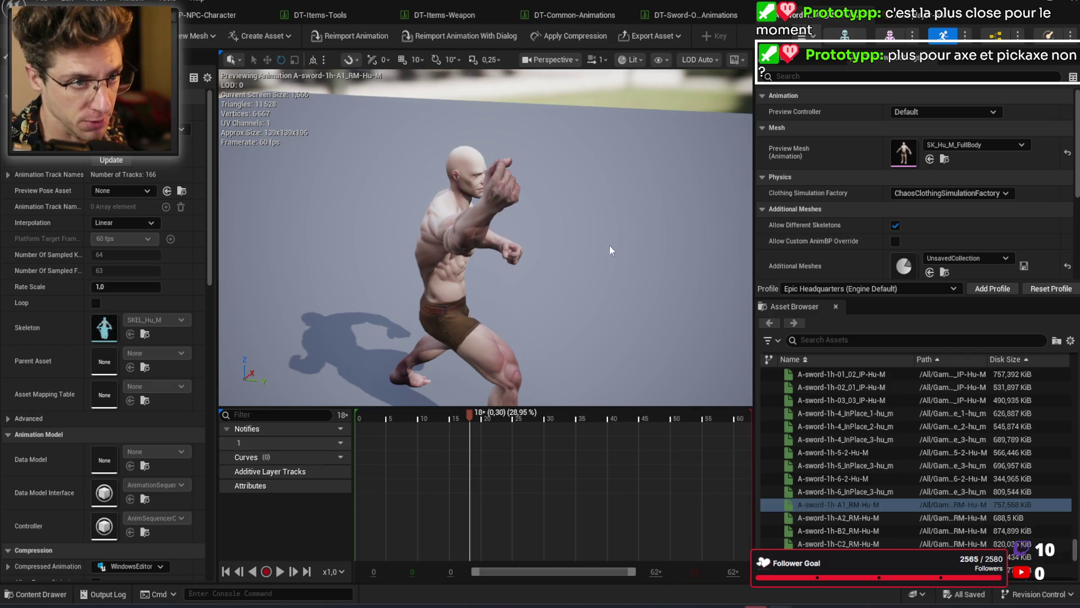
Step: Switch back to the DT-Sword data table showing 1h-light-1_9's values, including PlayRate 1.5
{"action": "left_click", "coordinate": [687, 10]}
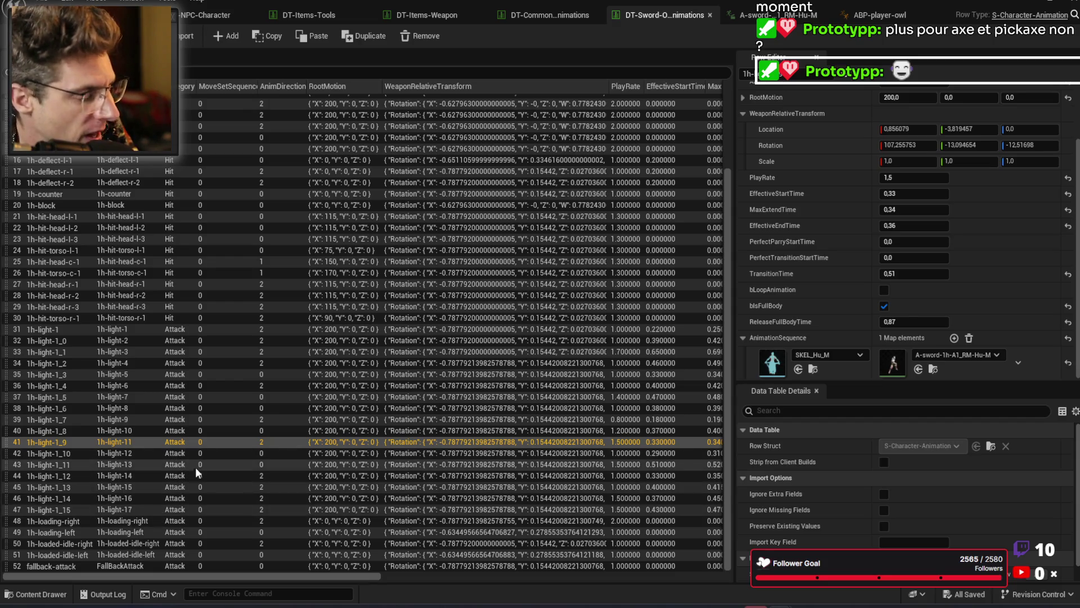
Step: Scroll to the top of the table and preview the first row's combo animation to frame 29
{"action": "scroll", "coordinate": [181, 272], "scroll_direction": "up", "scroll_amount": 5}
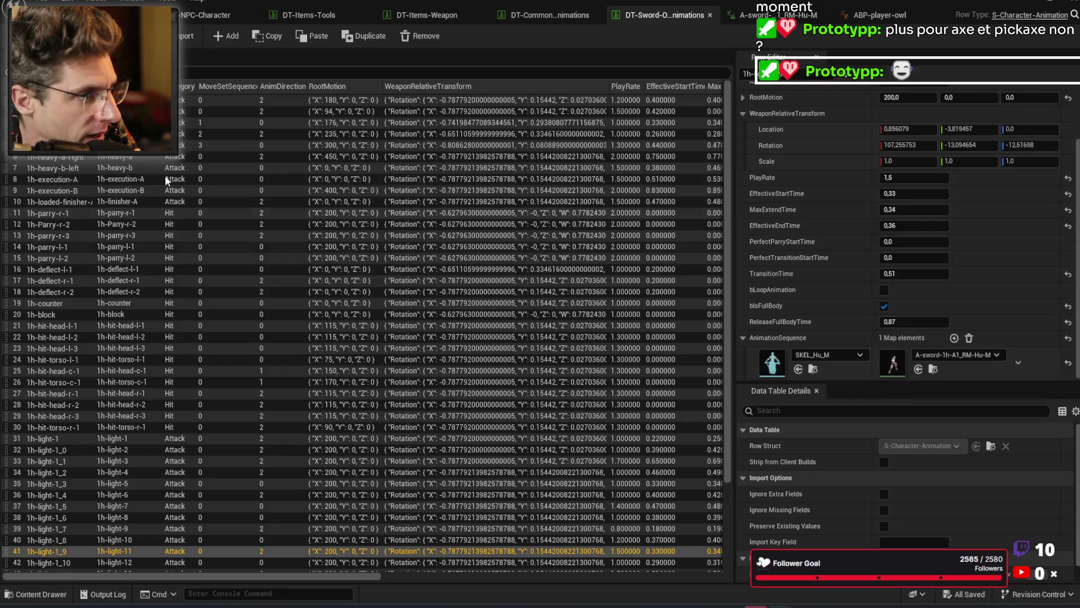
{"action": "left_click", "coordinate": [282, 100]}
{"action": "double_click", "coordinate": [893, 362]}
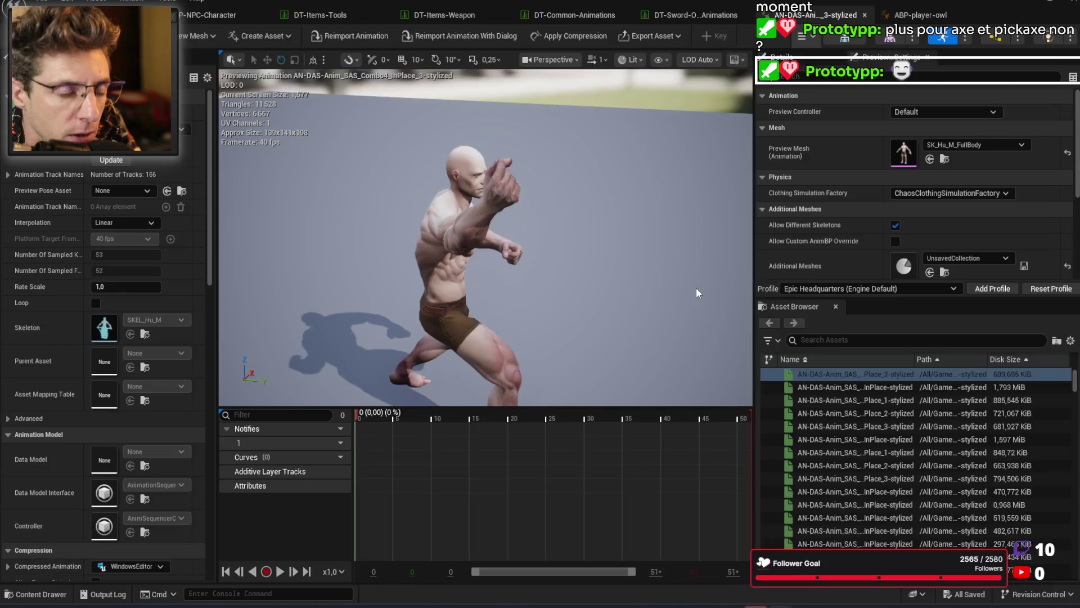
{"action": "left_click_drag", "start_coordinate": [373, 412], "coordinate": [585, 414]}
Step: Preview the next row's AN-sword-combo-4-3-G-Hu-M-Stylized animation to frame 25, then return to the table
{"action": "left_click", "coordinate": [696, 15]}
{"action": "left_click", "coordinate": [289, 112]}
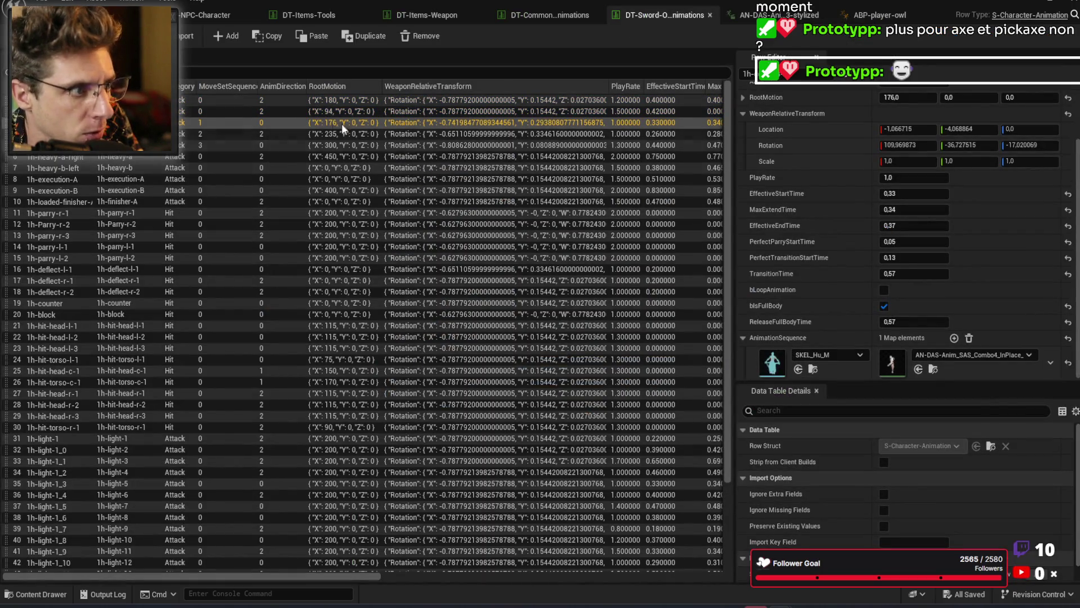
{"action": "double_click", "coordinate": [890, 363]}
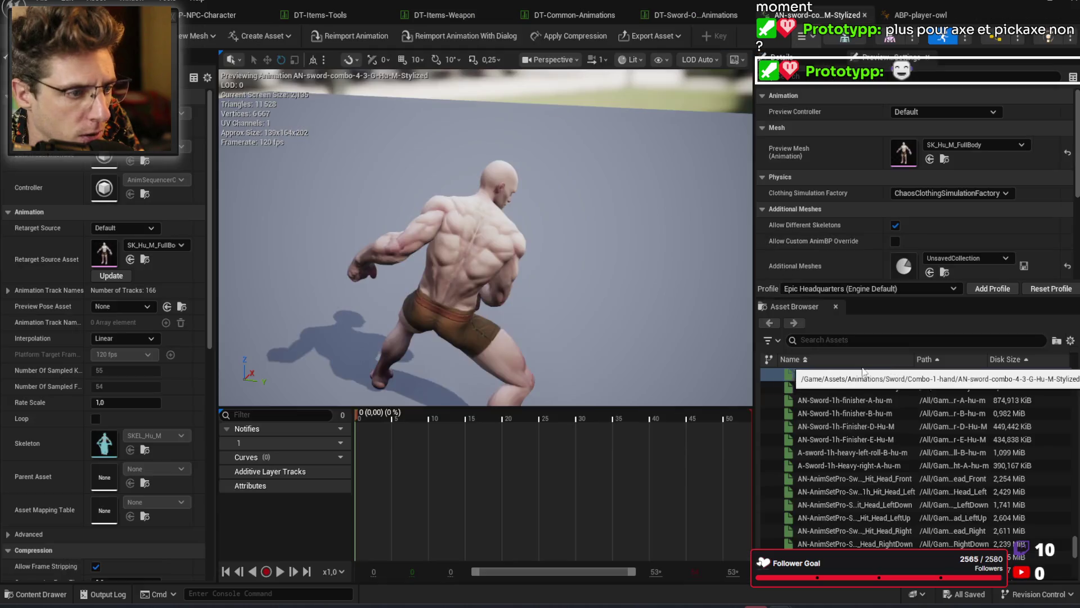
{"action": "mouse_move", "coordinate": [396, 420]}
{"action": "left_mouse_down"}
{"action": "mouse_move", "coordinate": [581, 433]}
{"action": "mouse_move", "coordinate": [707, 427]}
{"action": "mouse_move", "coordinate": [509, 418]}
{"action": "mouse_move", "coordinate": [633, 413]}
{"action": "mouse_move", "coordinate": [499, 415]}
{"action": "mouse_move", "coordinate": [652, 408]}
{"action": "mouse_move", "coordinate": [512, 407]}
{"action": "mouse_move", "coordinate": [627, 413]}
{"action": "mouse_move", "coordinate": [534, 411]}
{"action": "mouse_move", "coordinate": [616, 414]}
{"action": "left_mouse_up"}
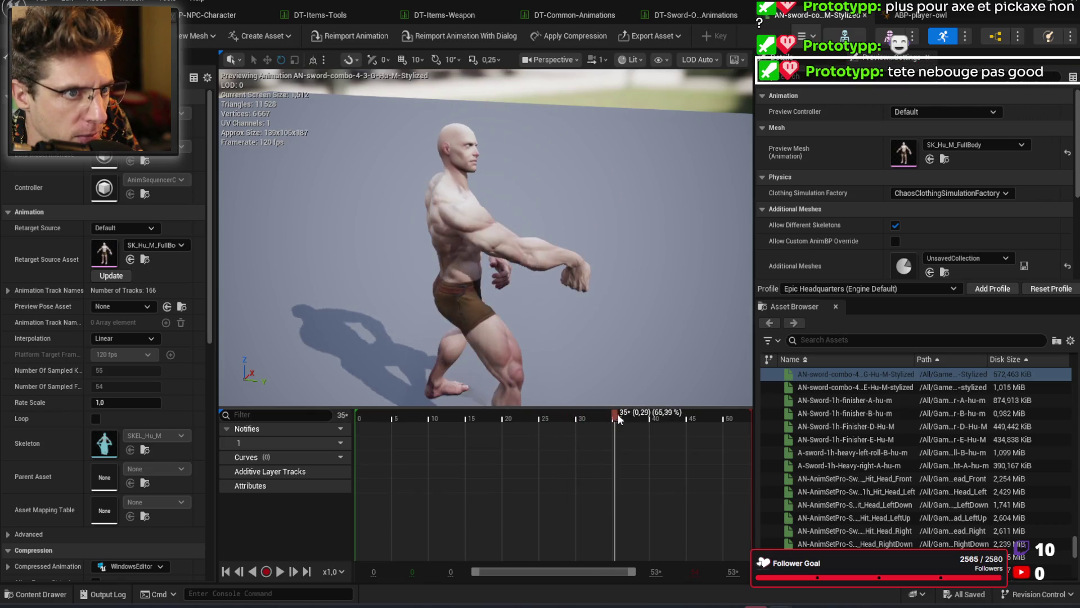
{"action": "left_click", "coordinate": [666, 13]}
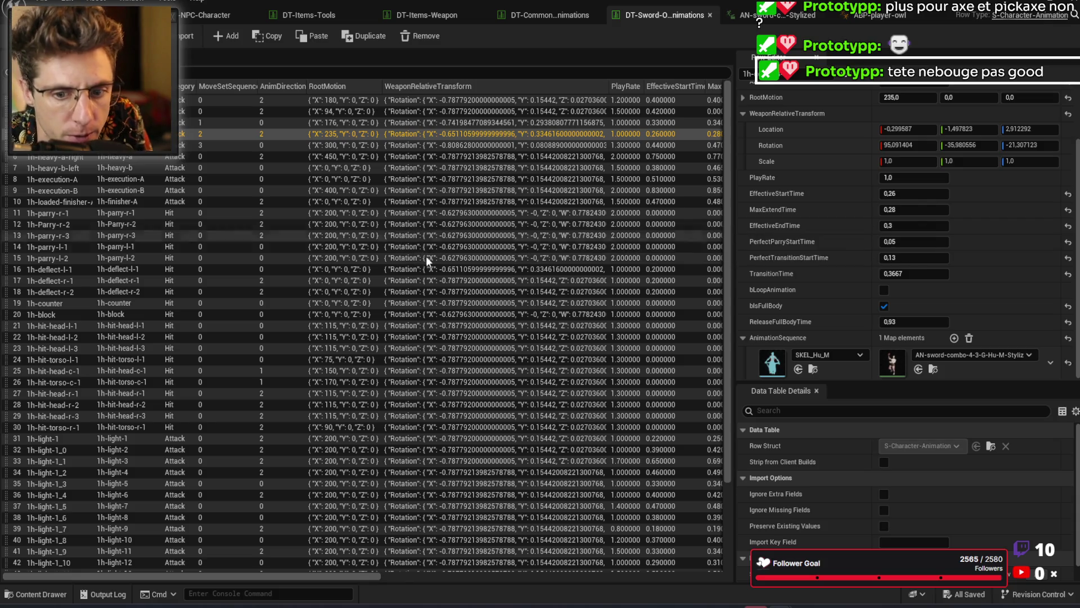
Step: Preview the heavy-right attack animation of the root-motion-450 row, scrubbing to frame 38
{"action": "key", "text": "Down"}
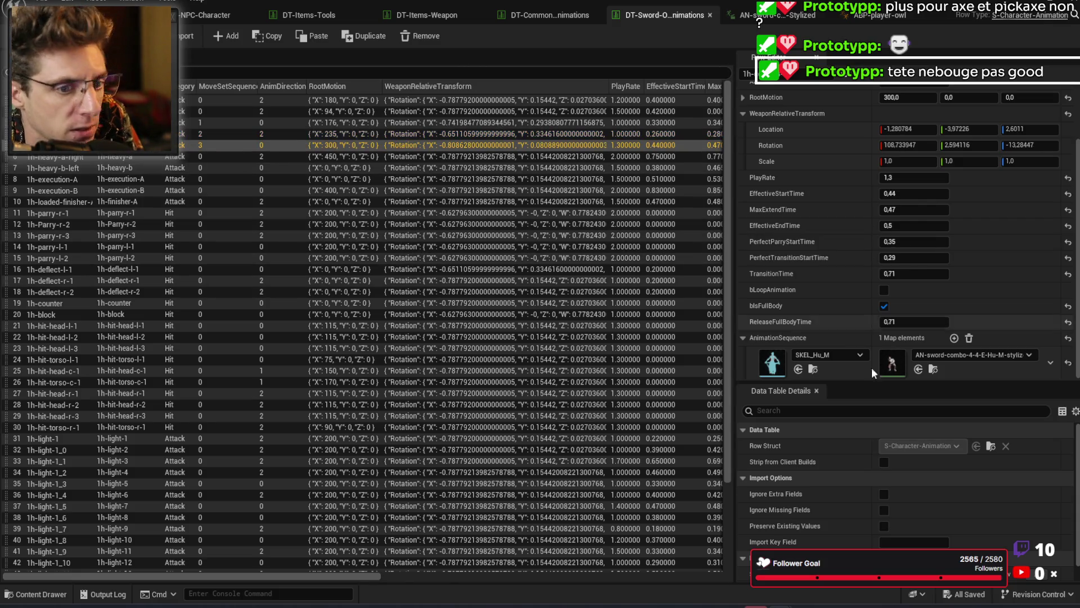
{"action": "left_click", "coordinate": [106, 159]}
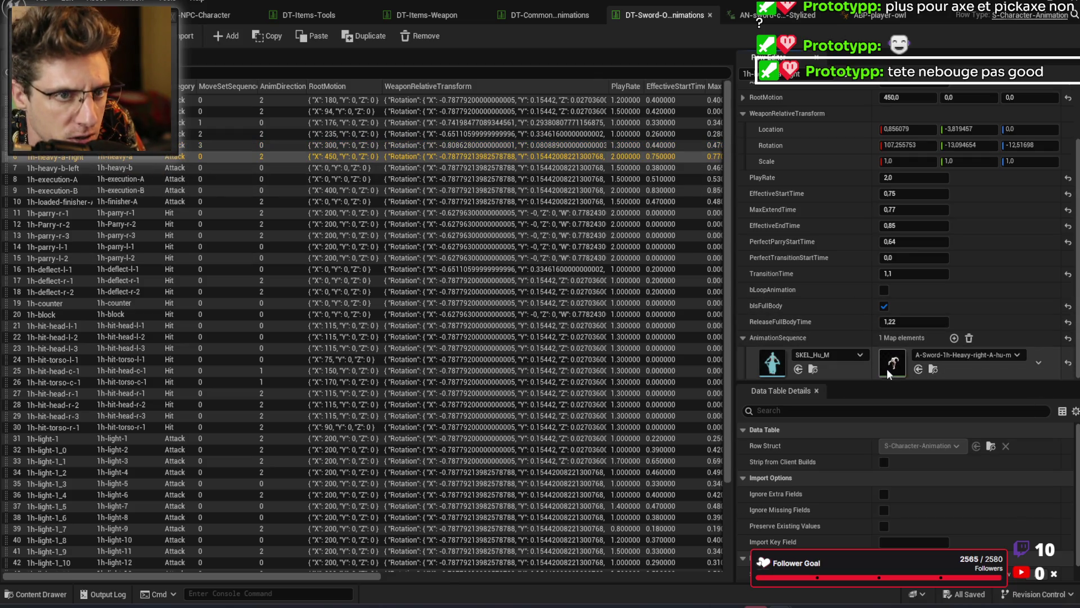
{"action": "double_click", "coordinate": [886, 369]}
{"action": "left_click_drag", "start_coordinate": [362, 413], "coordinate": [679, 430]}
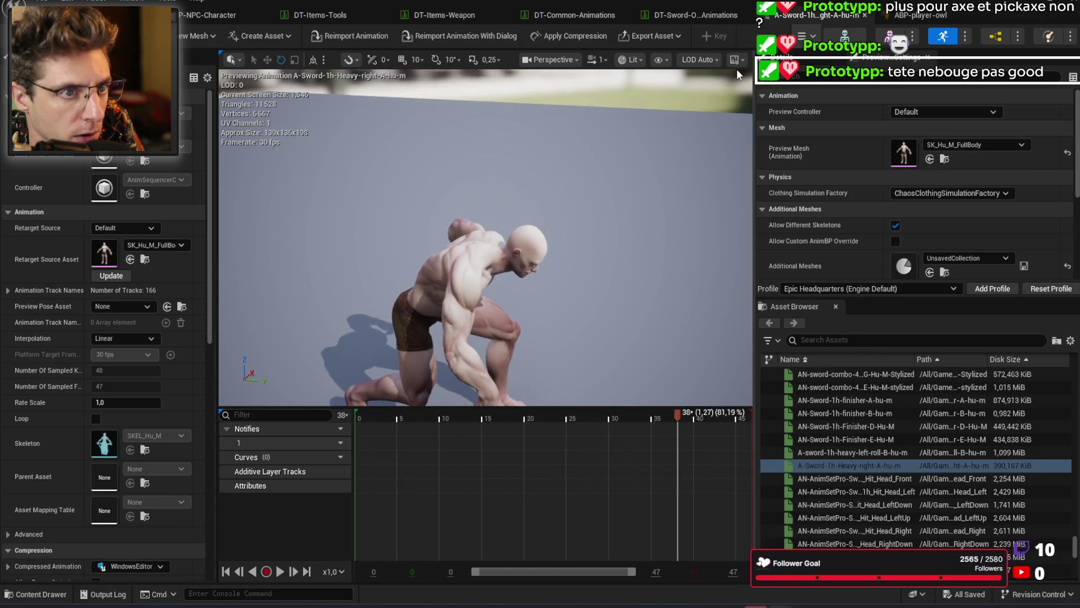
Step: Check the 1h-heavy-b-left, 1h-hit-torso-l-1 and 1h-light-1_7 rows' values, then minimise Live Coding
{"action": "left_click", "coordinate": [700, 17]}
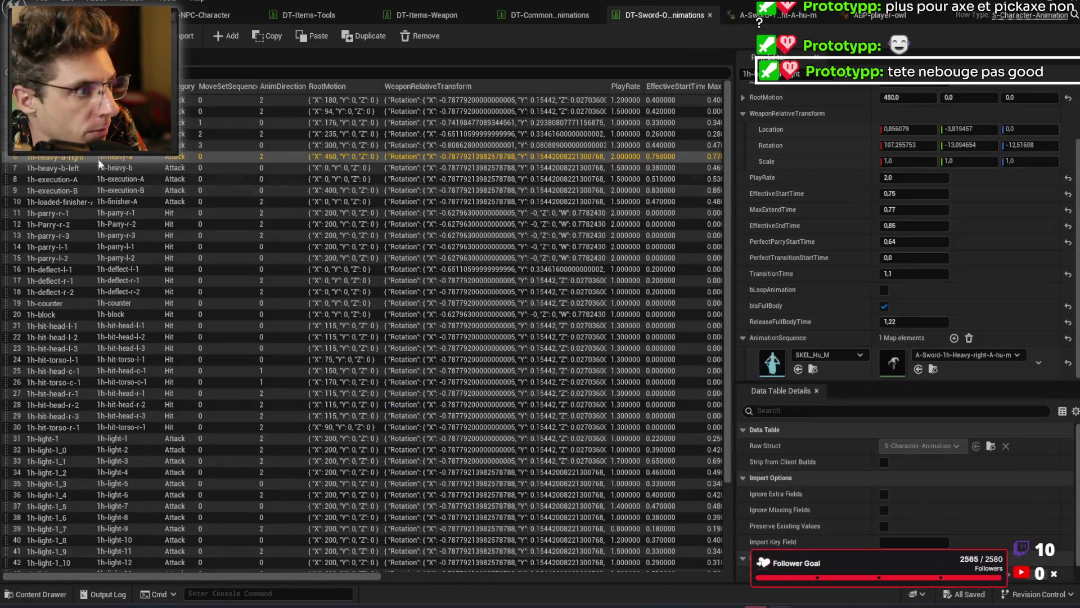
{"action": "left_click", "coordinate": [196, 169]}
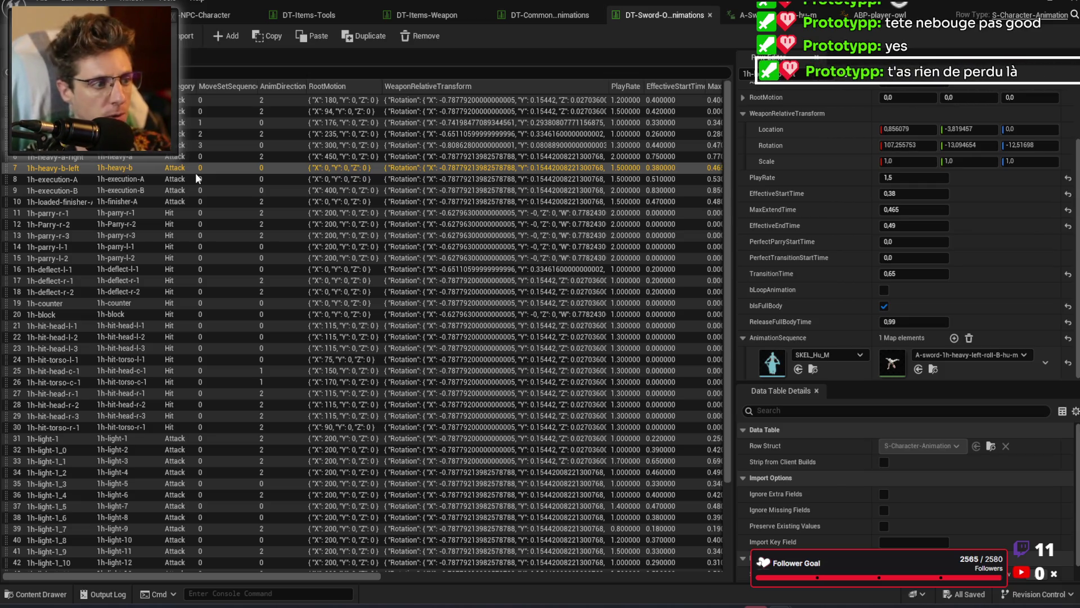
{"action": "left_click", "coordinate": [174, 328]}
{"action": "left_click", "coordinate": [184, 340]}
{"action": "left_click", "coordinate": [193, 359]}
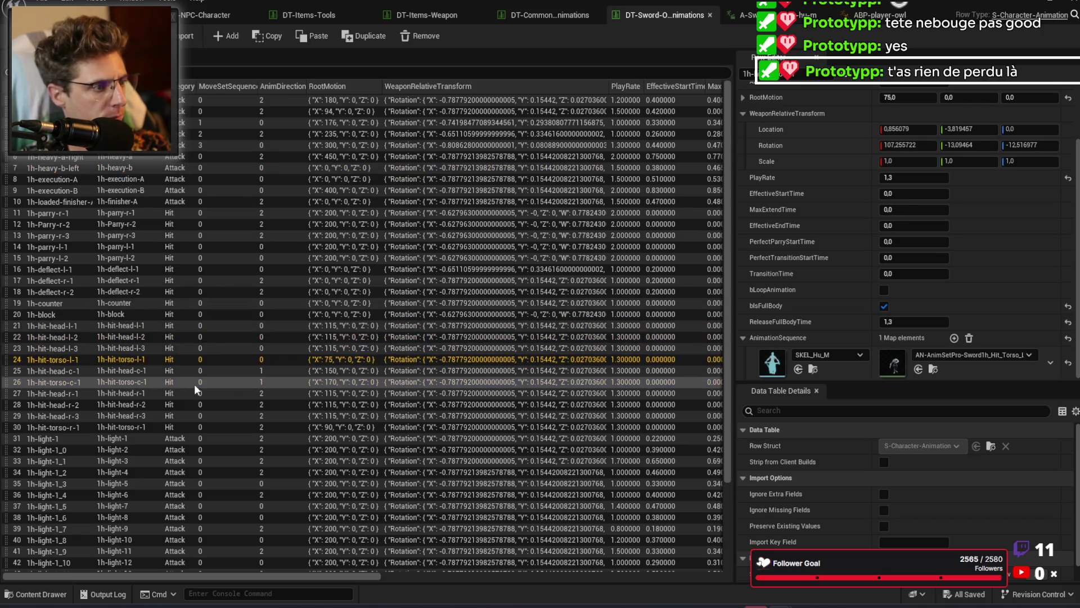
{"action": "left_click", "coordinate": [185, 528]}
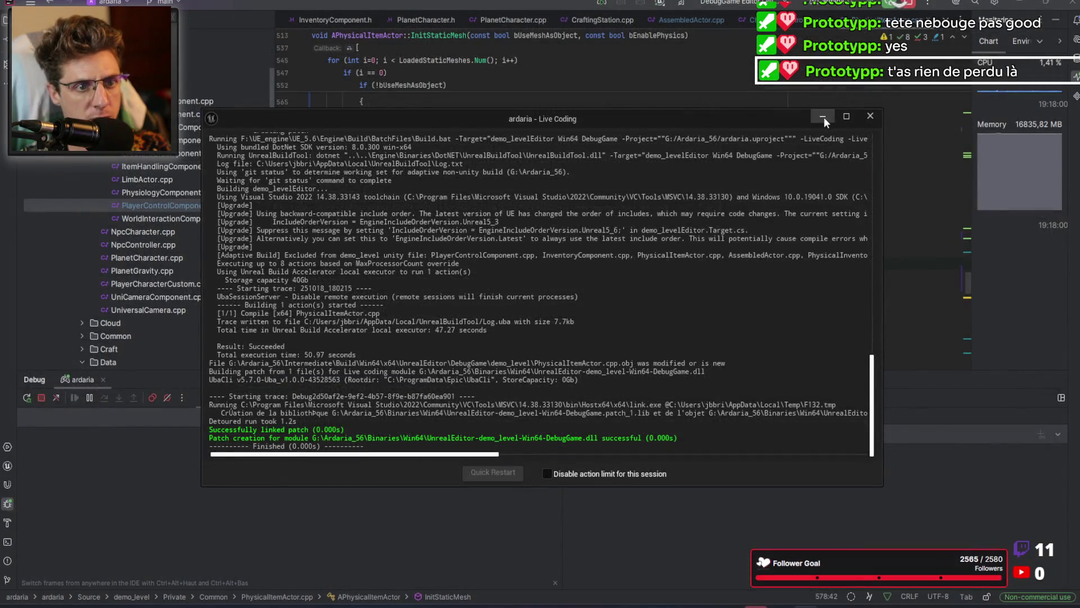
{"action": "left_click", "coordinate": [823, 117]}
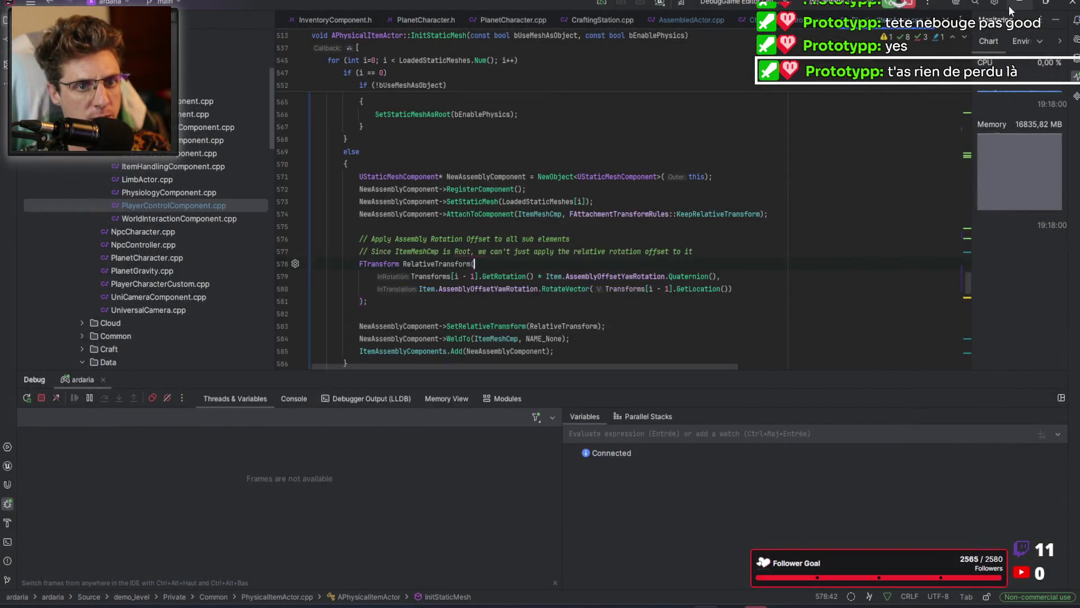
Step: Minimise the code editor and pause the controller and forge crafting YouTube videos
{"action": "left_click", "coordinate": [1019, 3]}
{"action": "key", "text": "alt+Tab"}
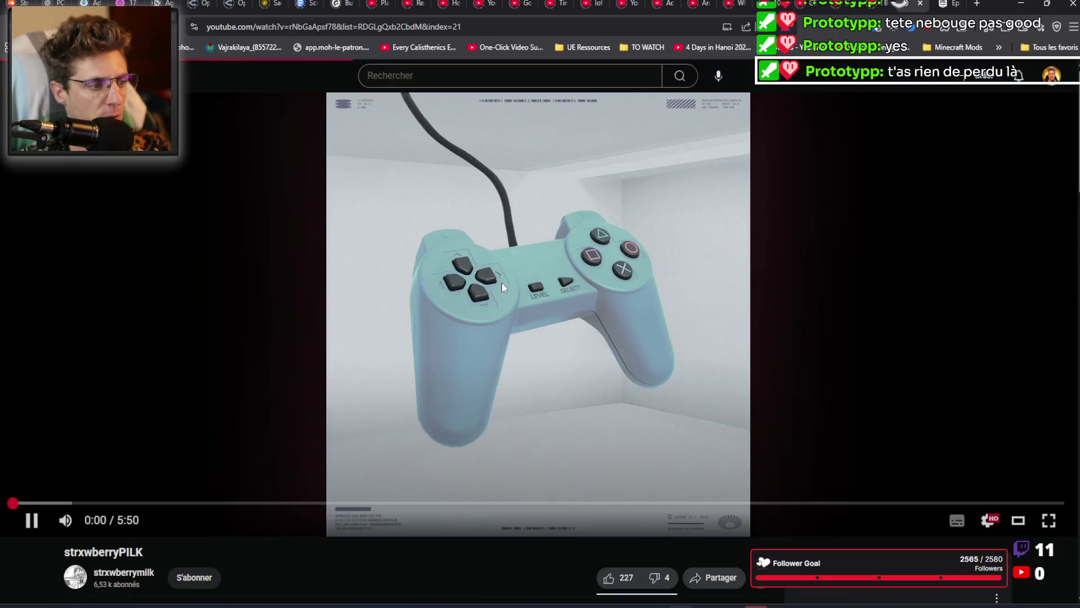
{"action": "left_click", "coordinate": [563, 270]}
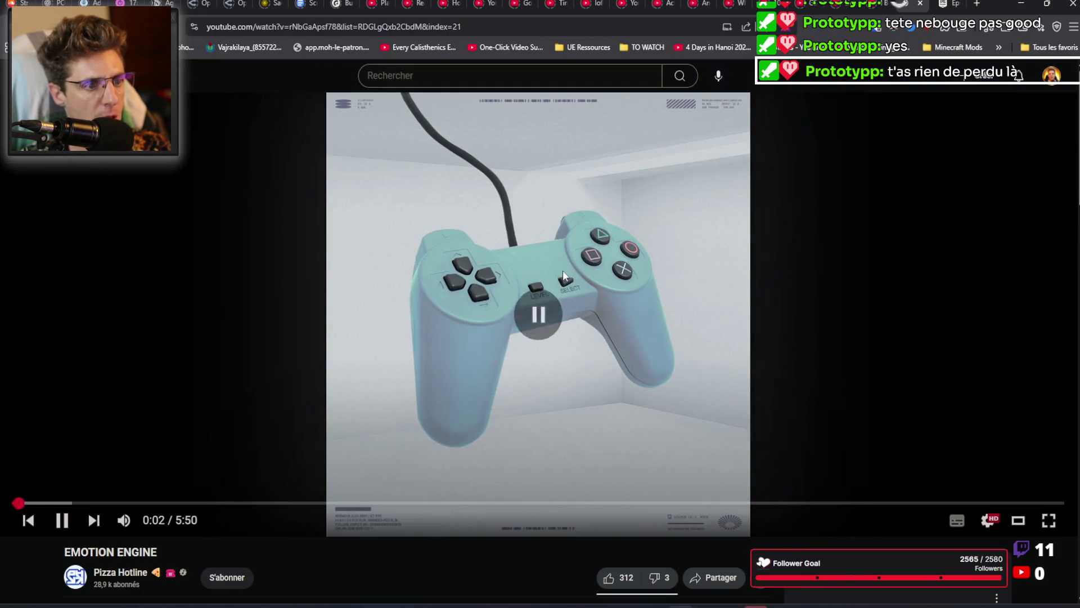
{"action": "left_click", "coordinate": [120, 3]}
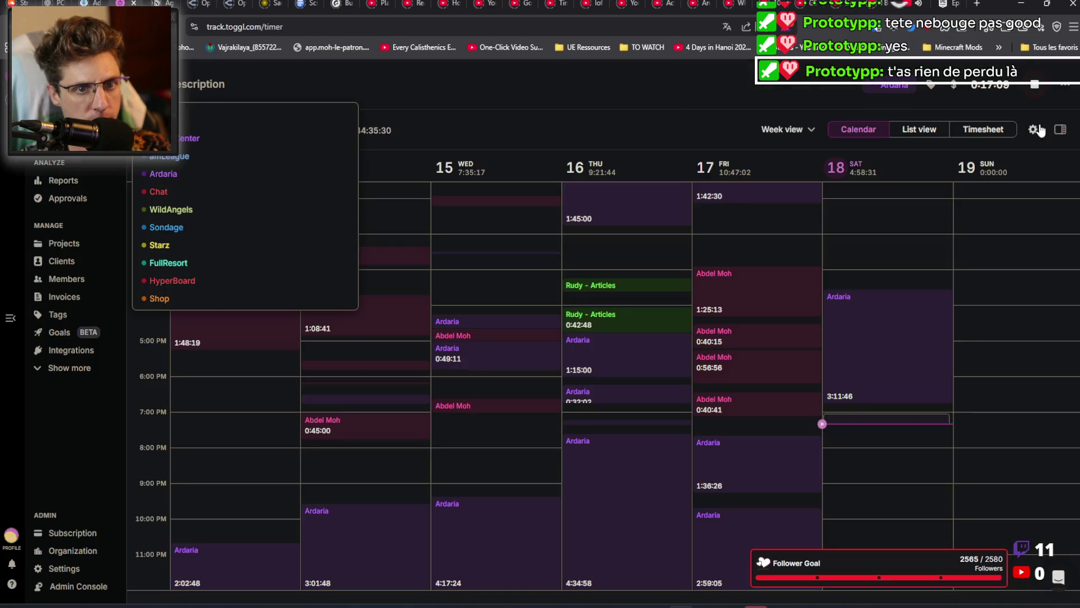
{"action": "left_click", "coordinate": [884, 7]}
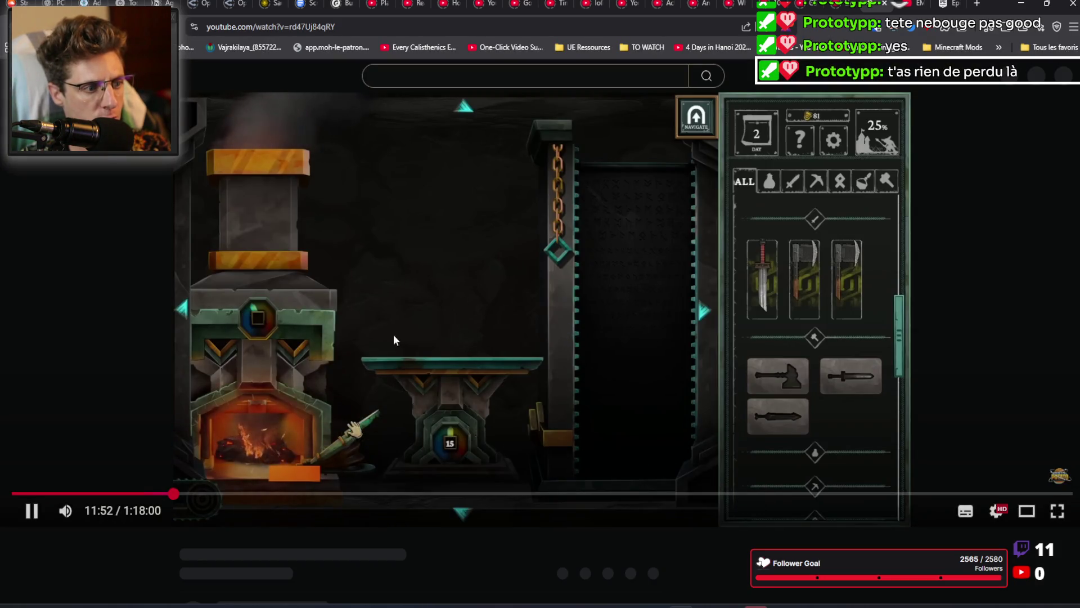
{"action": "left_click", "coordinate": [366, 304]}
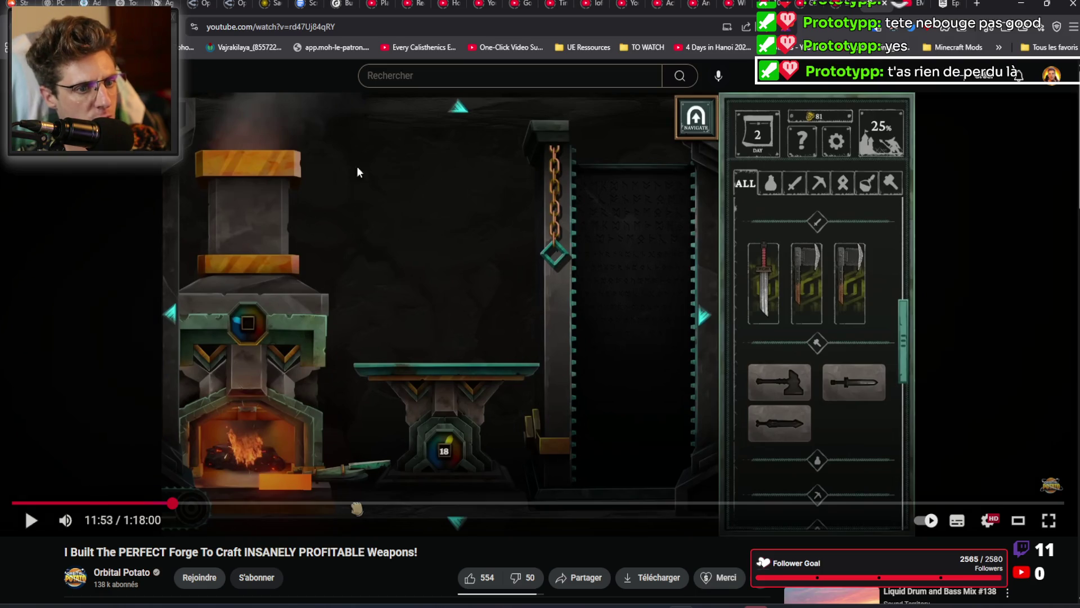
Step: Close the Unreal Engine assistant conversation tab
{"action": "left_click", "coordinate": [880, 9]}
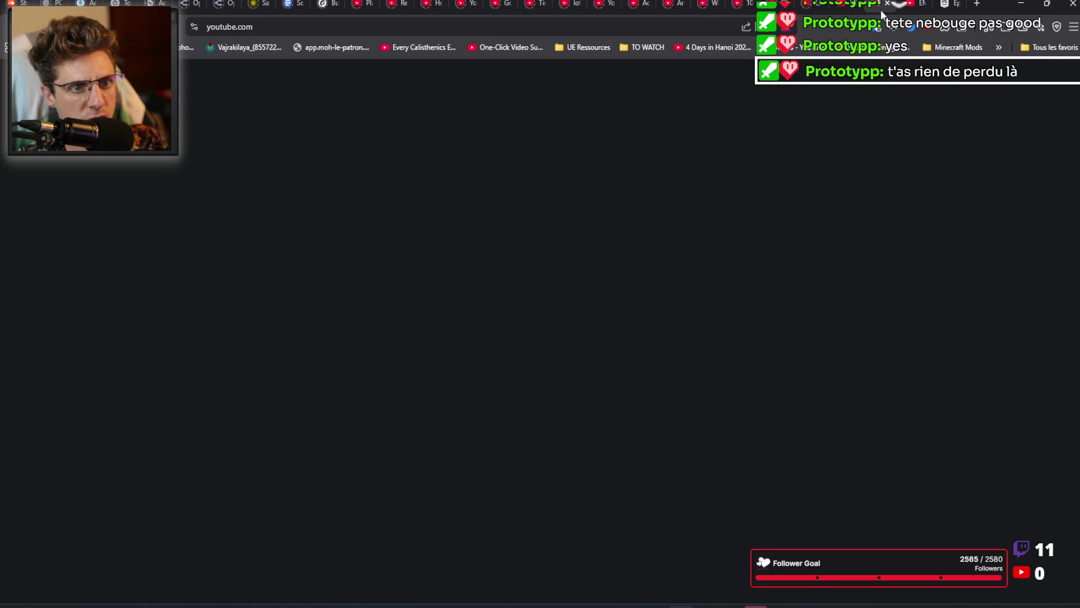
{"action": "left_click", "coordinate": [949, 10]}
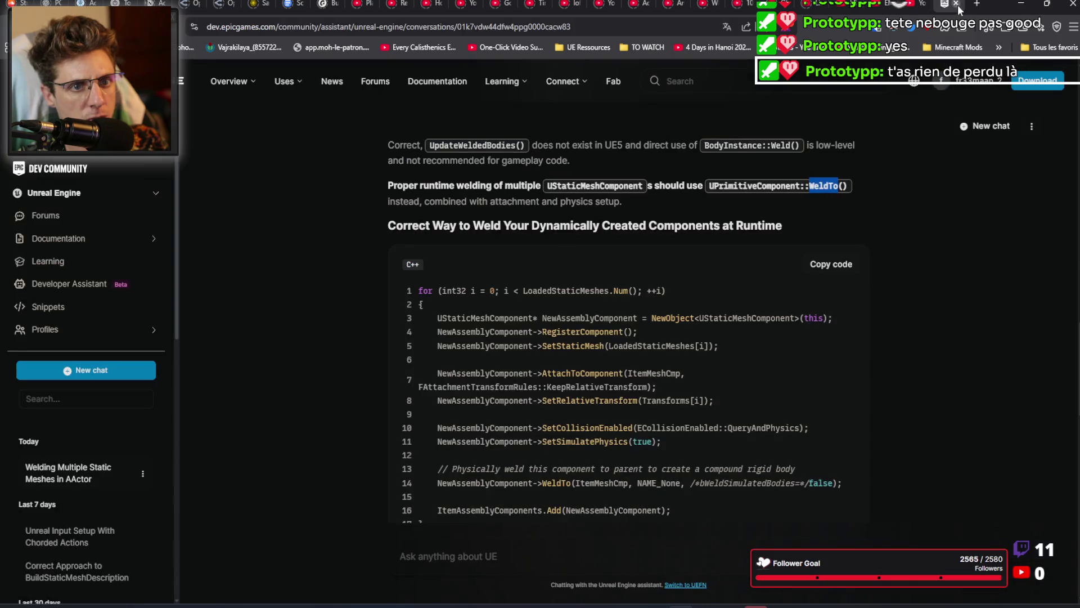
{"action": "left_click", "coordinate": [956, 4]}
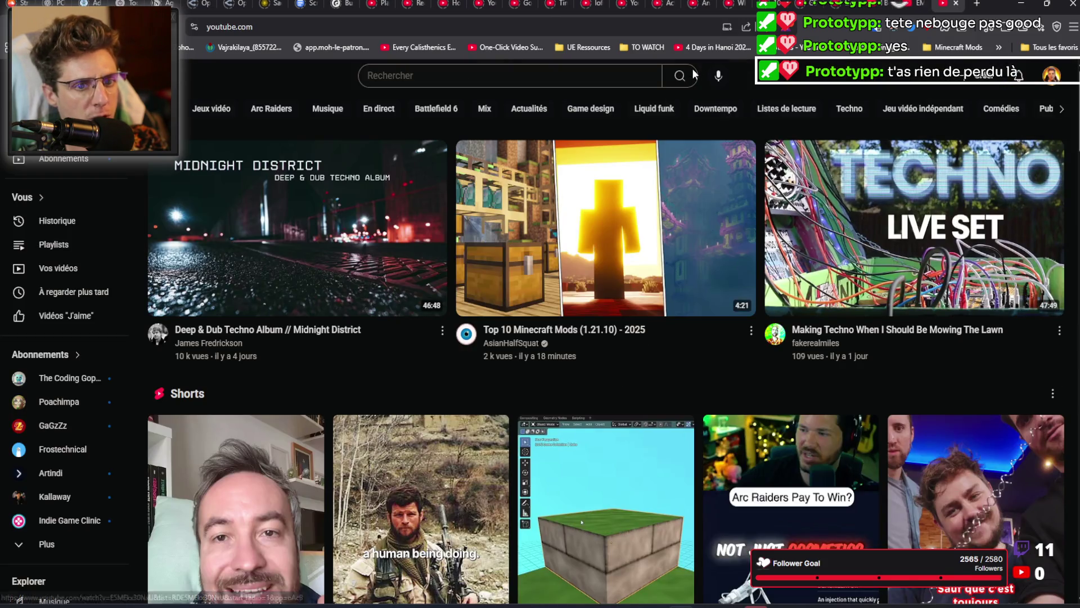
Step: Sample the Midnight District techno album around 2:56, then return to the home feed
{"action": "left_click", "coordinate": [314, 229]}
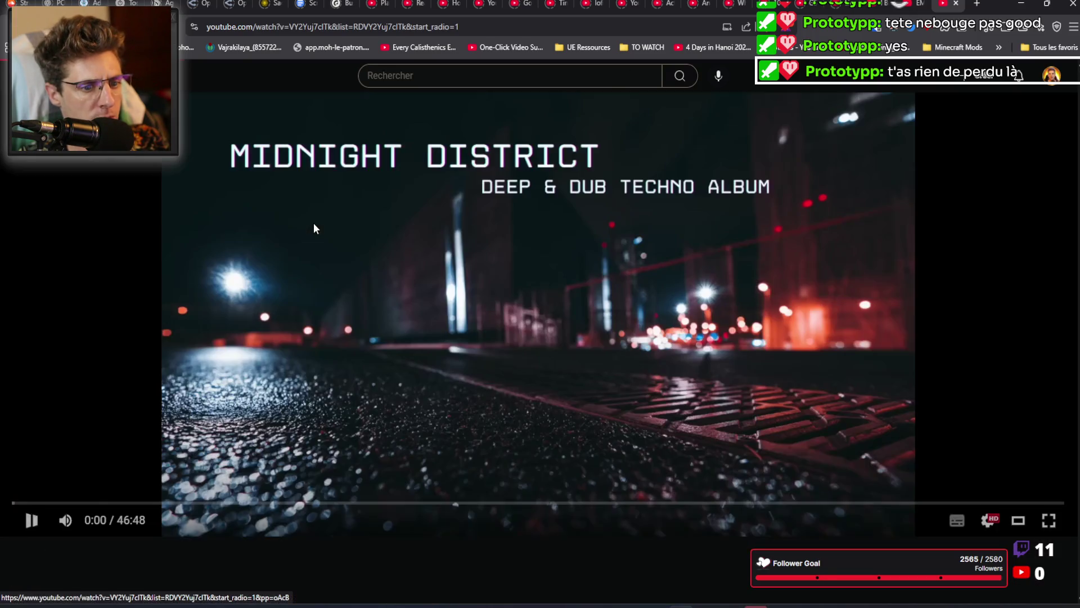
{"action": "left_click", "coordinate": [79, 502]}
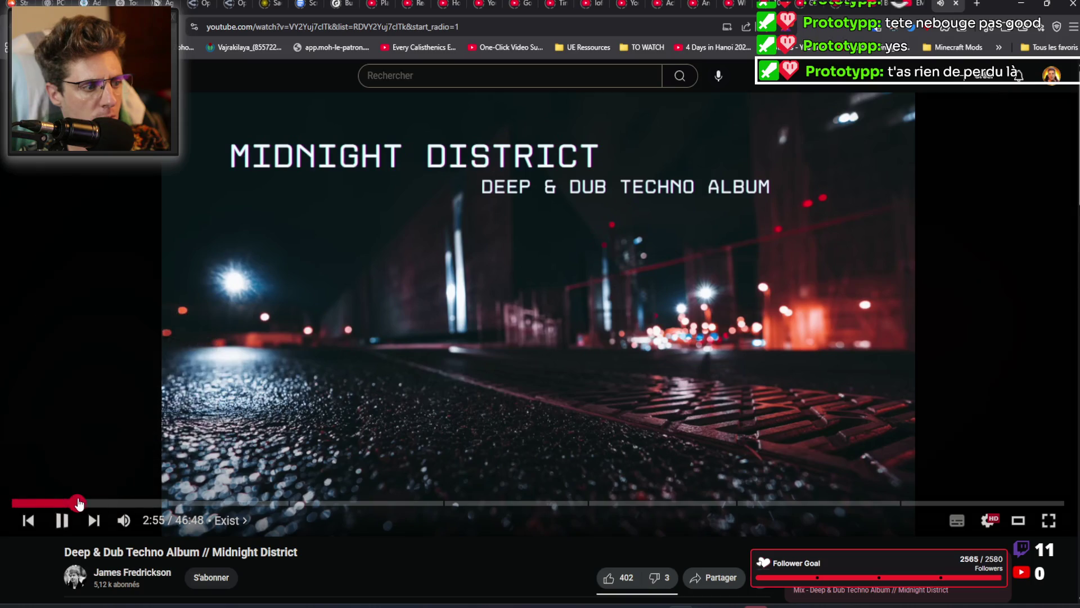
{"action": "key", "text": "alt+Left"}
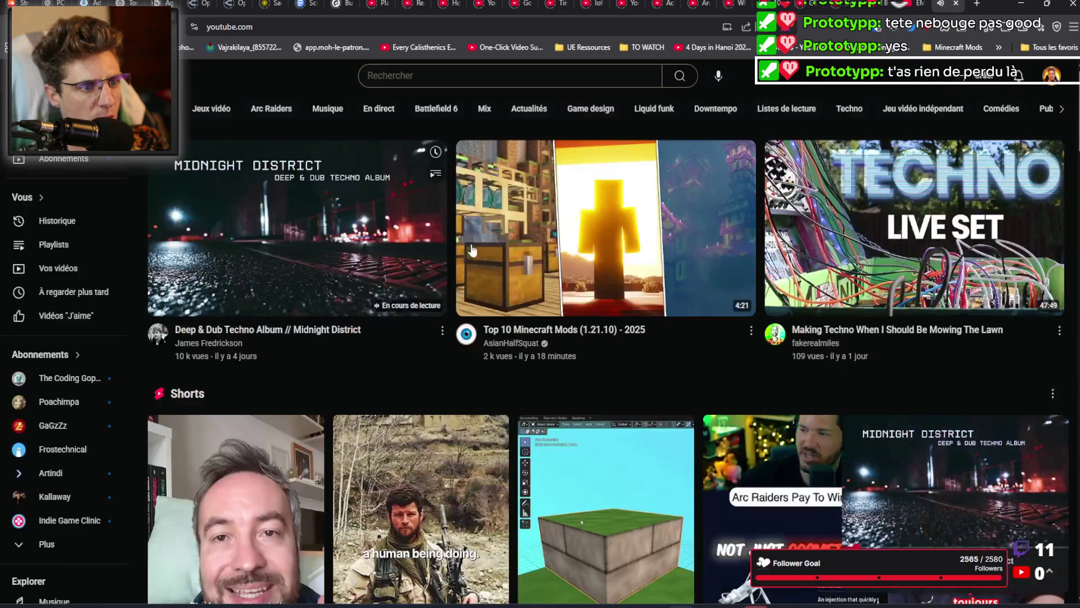
{"action": "left_click", "coordinate": [333, 225]}
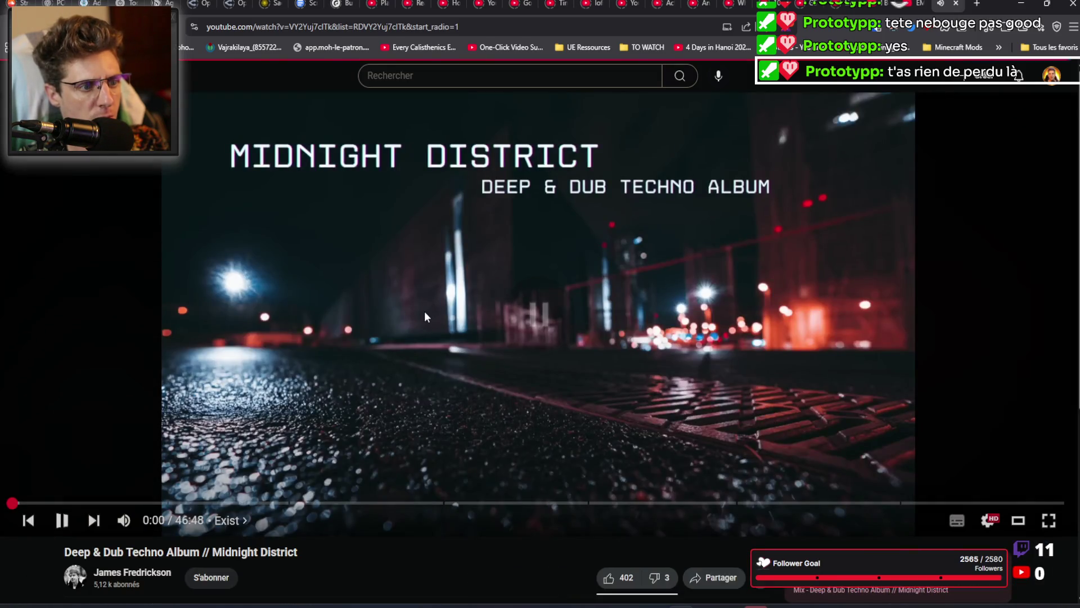
{"action": "key", "text": "alt+Left"}
Step: Try the Sands of Arrakis ambient video's Phantoms In Amber chapter, then close its mini player
{"action": "scroll", "coordinate": [544, 318], "scroll_direction": "down", "scroll_amount": 5}
{"action": "scroll", "coordinate": [544, 319], "scroll_direction": "down", "scroll_amount": 4}
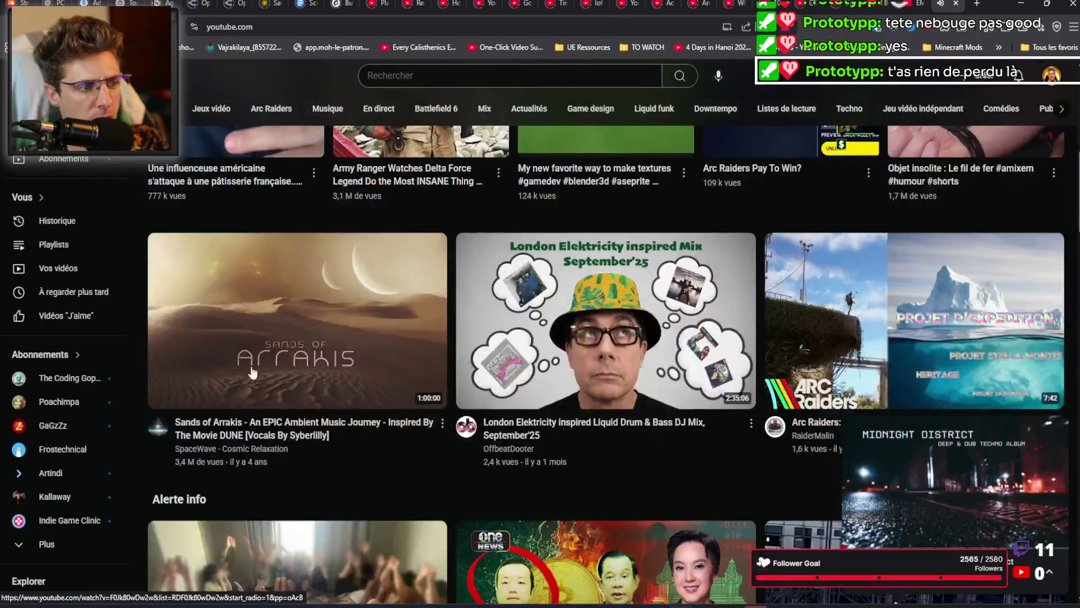
{"action": "left_click", "coordinate": [300, 316]}
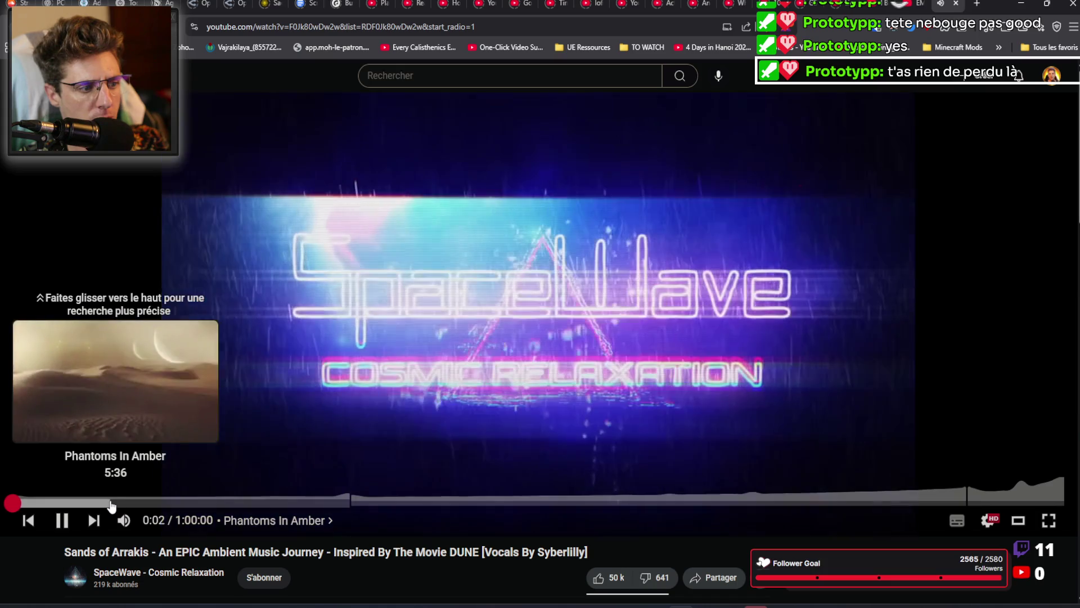
{"action": "left_click", "coordinate": [111, 502]}
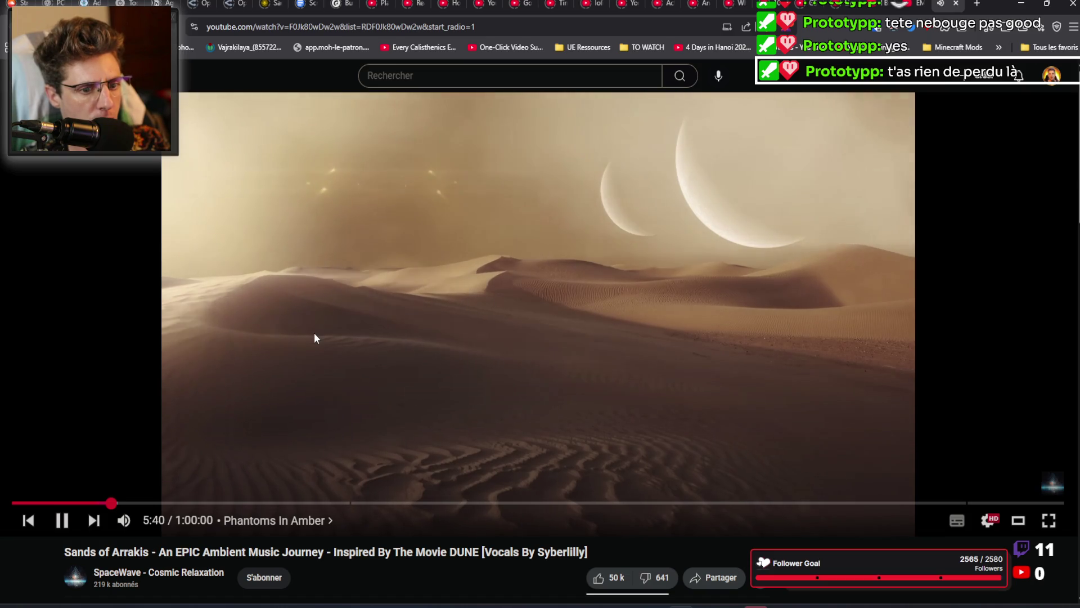
{"action": "key", "text": "alt+Left"}
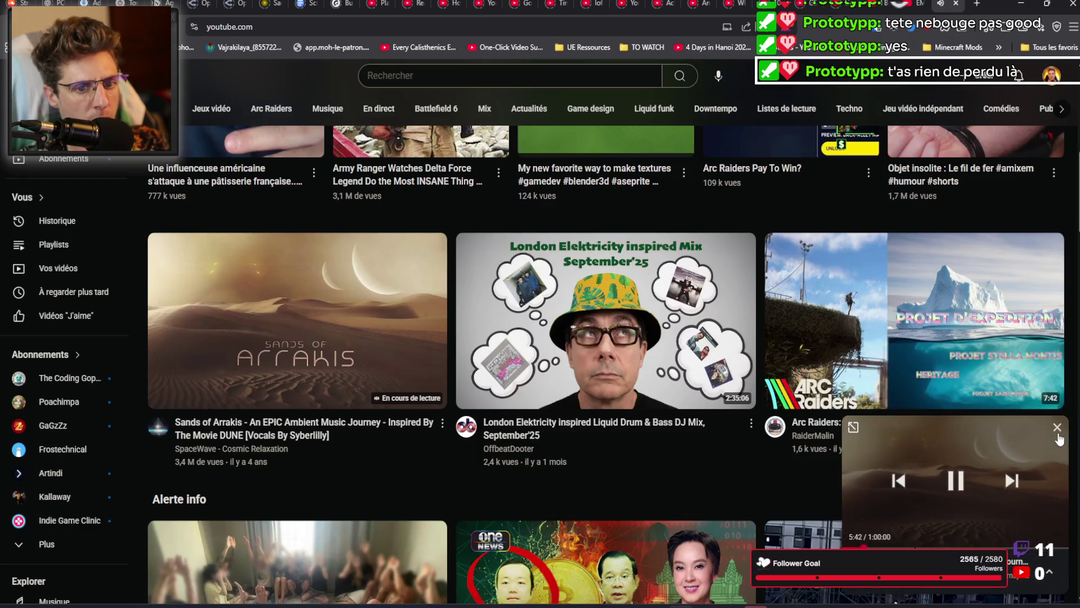
{"action": "left_click", "coordinate": [1060, 429]}
Step: Play the HOUSE #19 Lofi Deep House mix from about 5:34 with volume slightly lowered
{"action": "scroll", "coordinate": [512, 356], "scroll_direction": "down", "scroll_amount": 10}
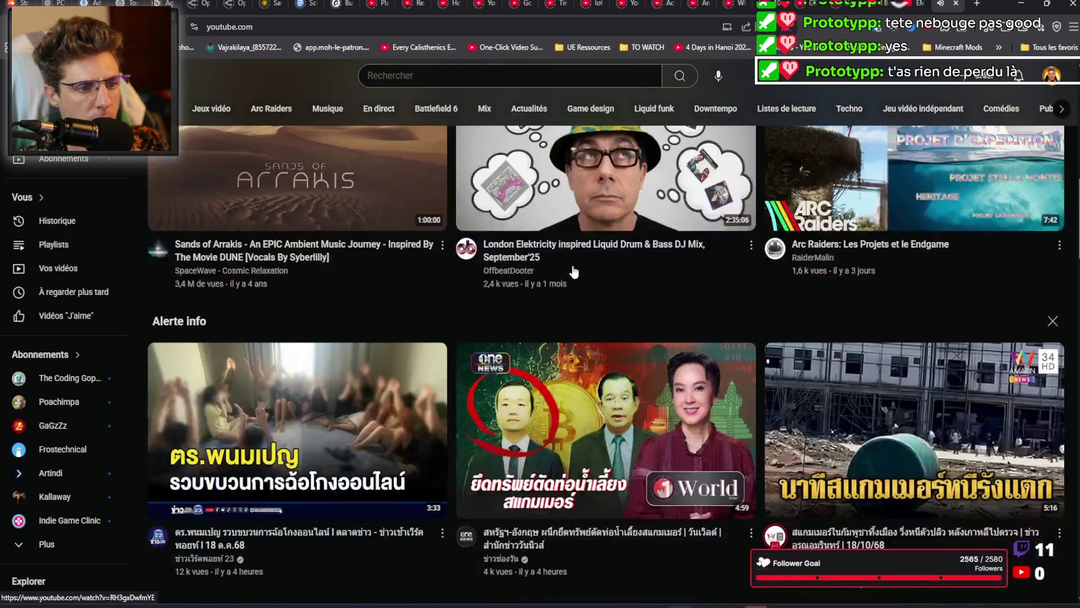
{"action": "scroll", "coordinate": [565, 364], "scroll_direction": "down", "scroll_amount": 8}
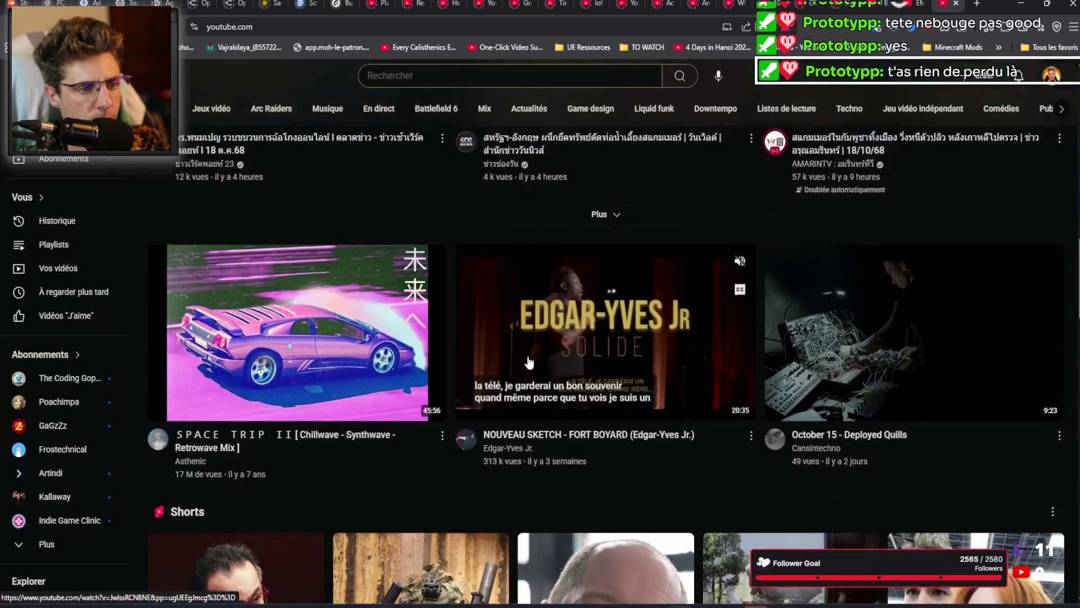
{"action": "scroll", "coordinate": [536, 411], "scroll_direction": "down", "scroll_amount": 9}
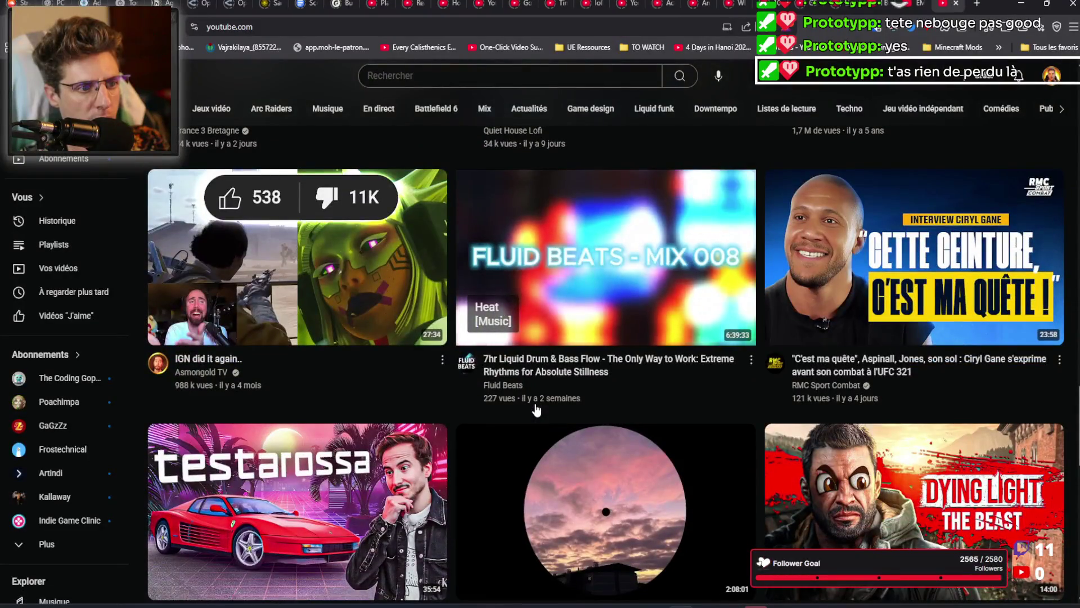
{"action": "scroll", "coordinate": [535, 410], "scroll_direction": "down", "scroll_amount": 5}
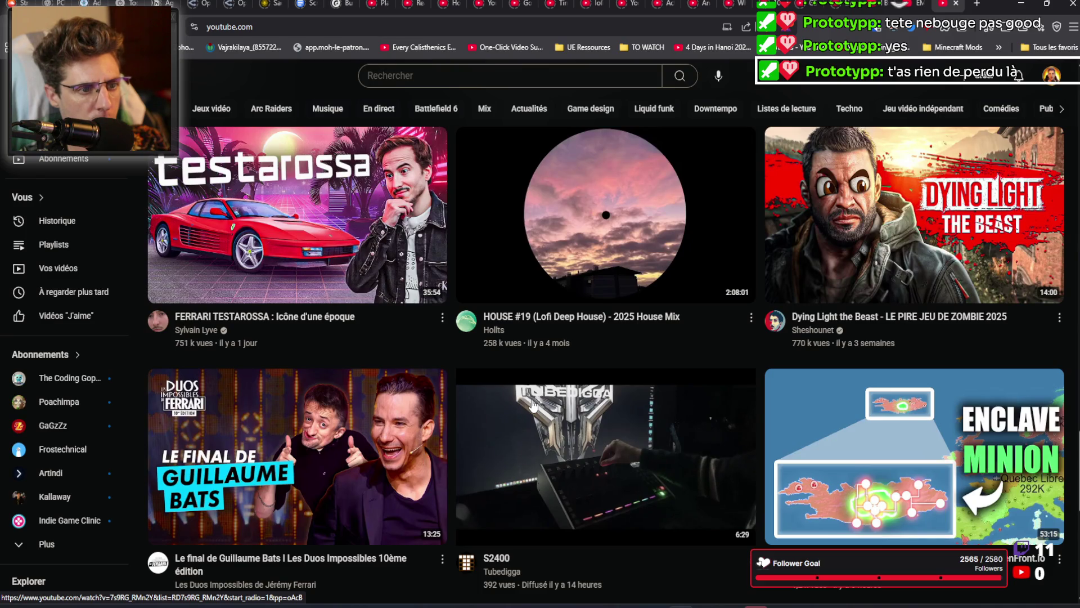
{"action": "left_click", "coordinate": [556, 219]}
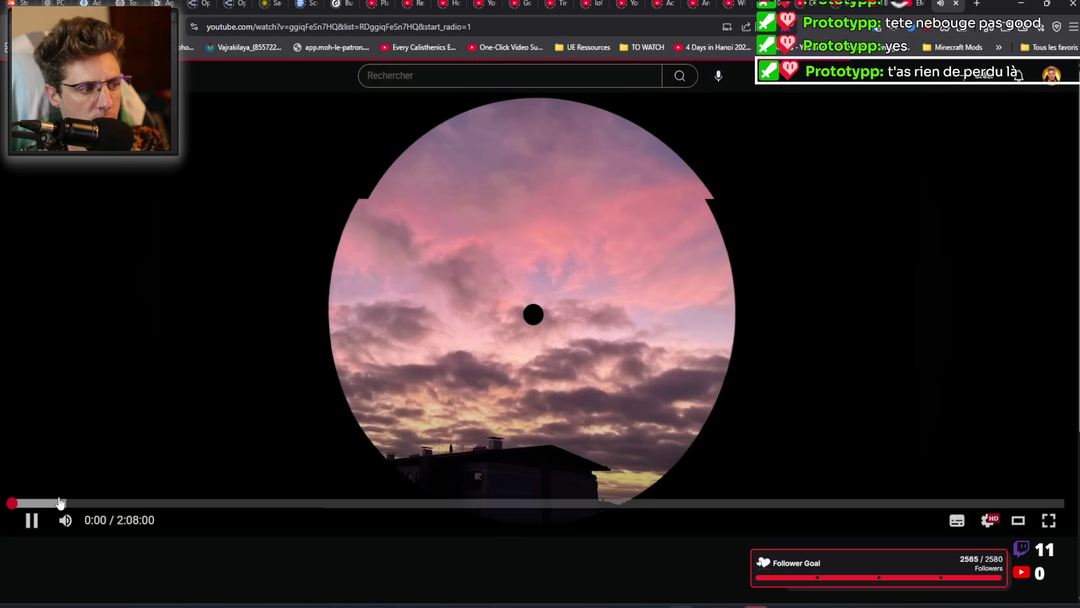
{"action": "left_click", "coordinate": [58, 502]}
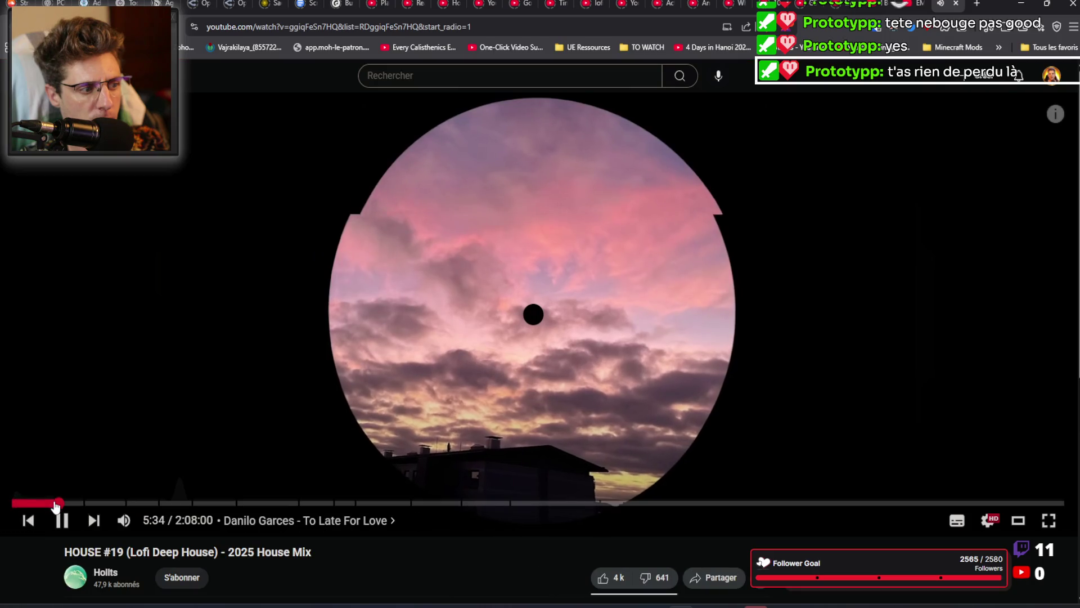
{"action": "mouse_move", "coordinate": [124, 521]}
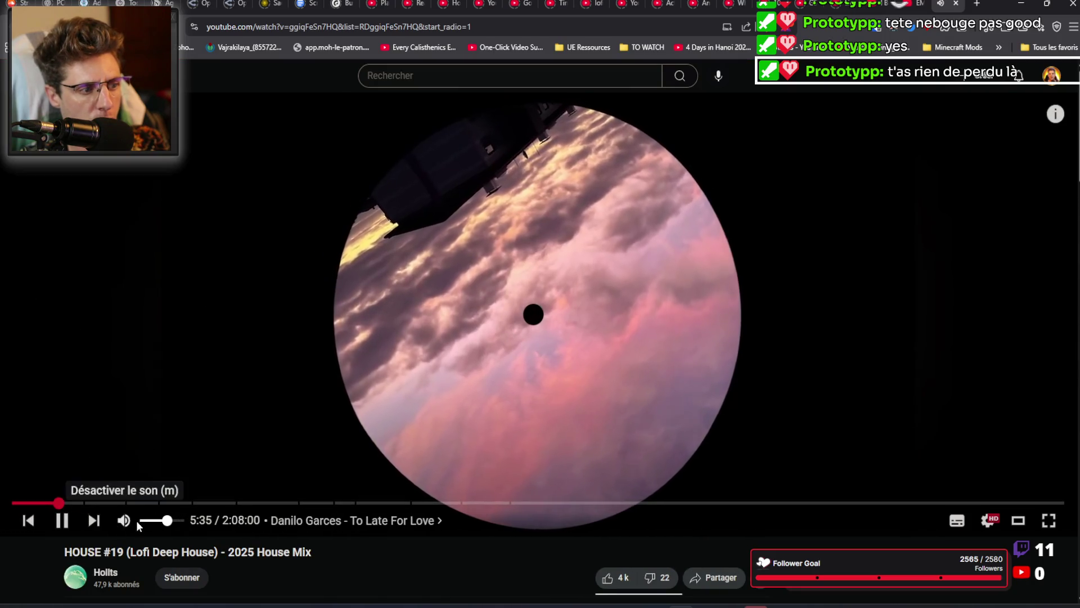
{"action": "left_click_drag", "start_coordinate": [168, 520], "coordinate": [163, 520]}
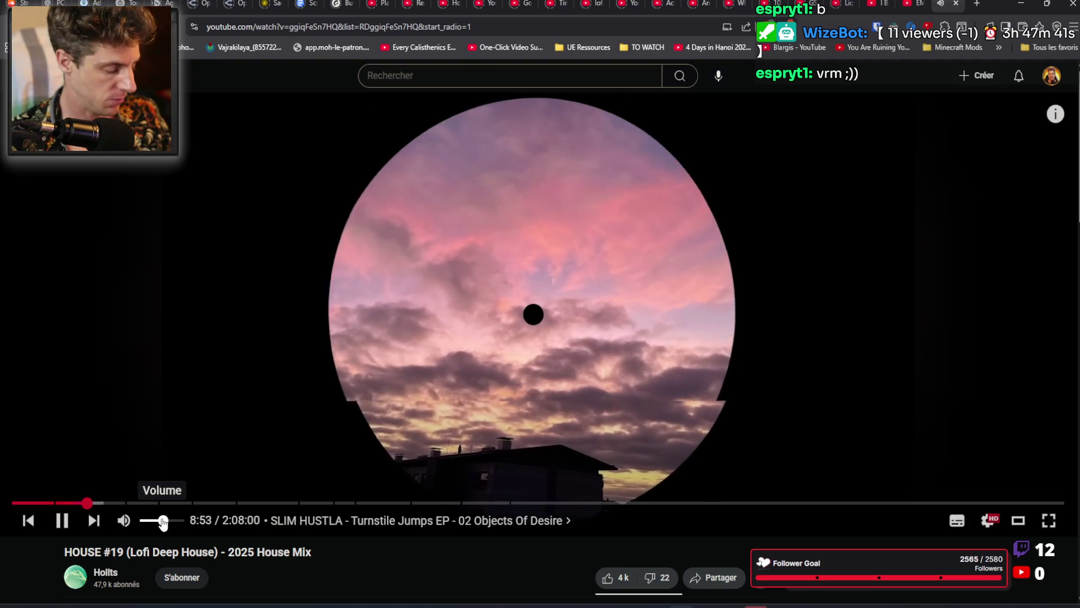
Step: Minimise the browser playing HOUSE #19 to reveal the Social Stream dashboard window
{"action": "left_click", "coordinate": [1015, 8]}
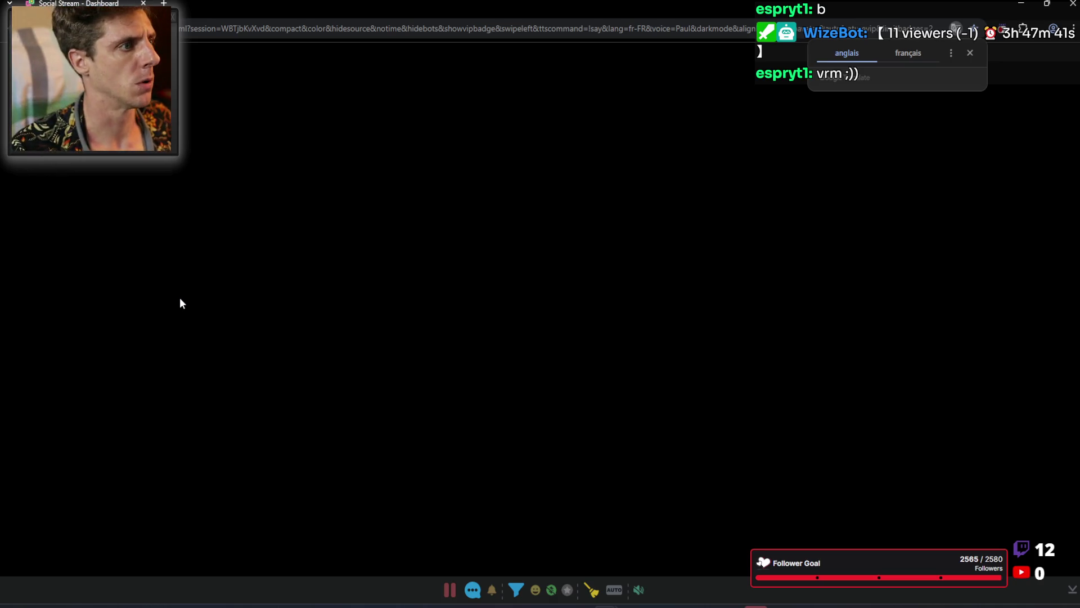
Step: Replace the Social Stream tab with a new VDO.Ninja tab and maximise Chrome
{"action": "mouse_move", "coordinate": [253, 15]}
{"action": "left_mouse_down"}
{"action": "mouse_move", "coordinate": [338, 76]}
{"action": "mouse_move", "coordinate": [343, 49]}
{"action": "left_mouse_up"}
{"action": "left_click", "coordinate": [340, 49]}
{"action": "left_click", "coordinate": [320, 49]}
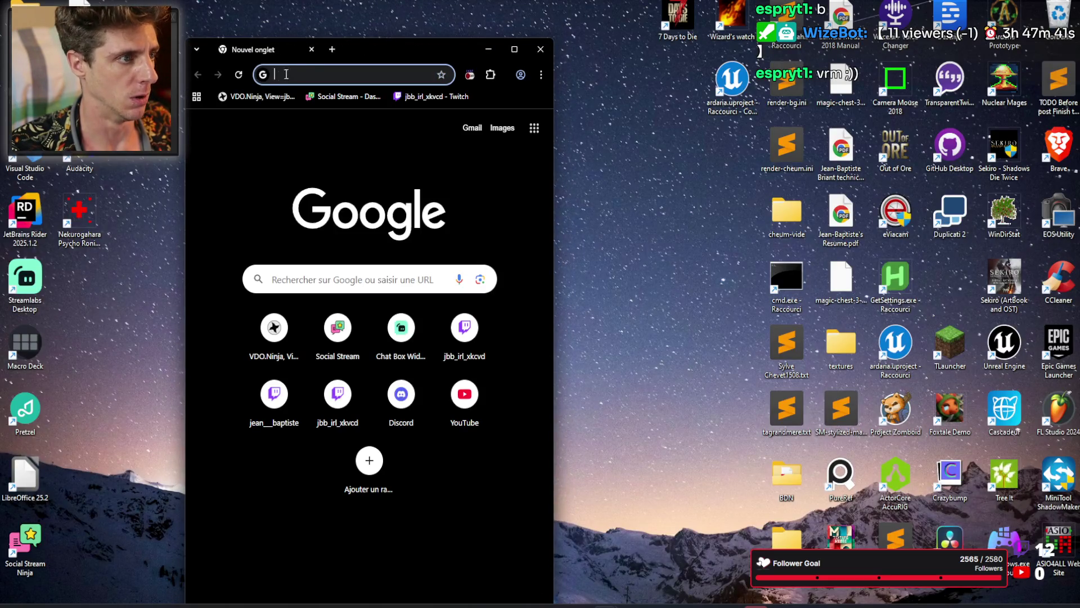
{"action": "left_click", "coordinate": [256, 96]}
{"action": "double_click", "coordinate": [436, 56]}
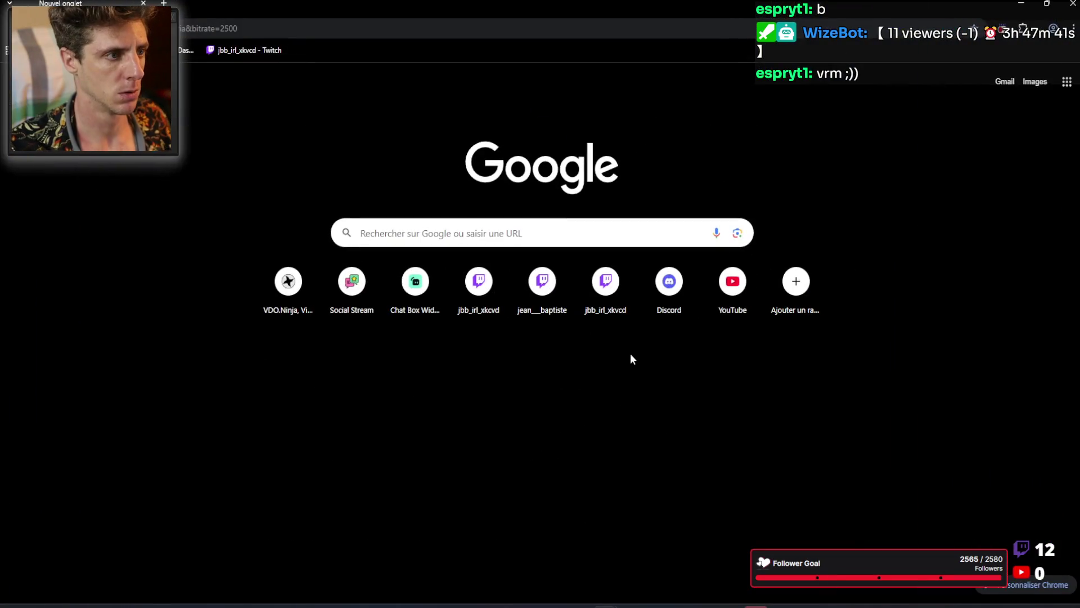
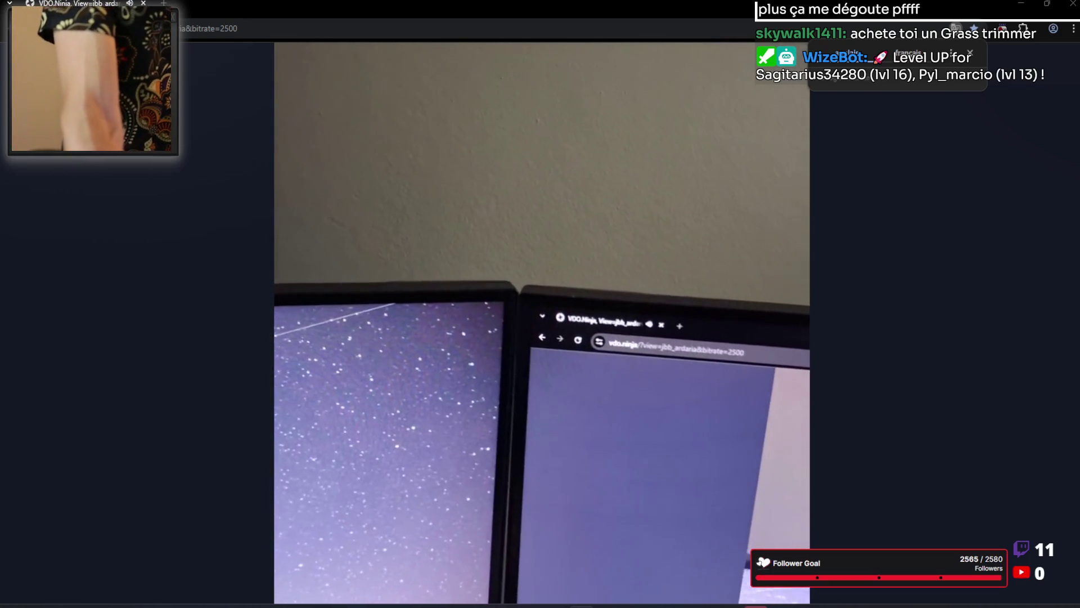
Step: Minimize the VDO.Ninja camera feed and bring Rider with its Live Coding output forward
{"action": "left_click", "coordinate": [1021, 3]}
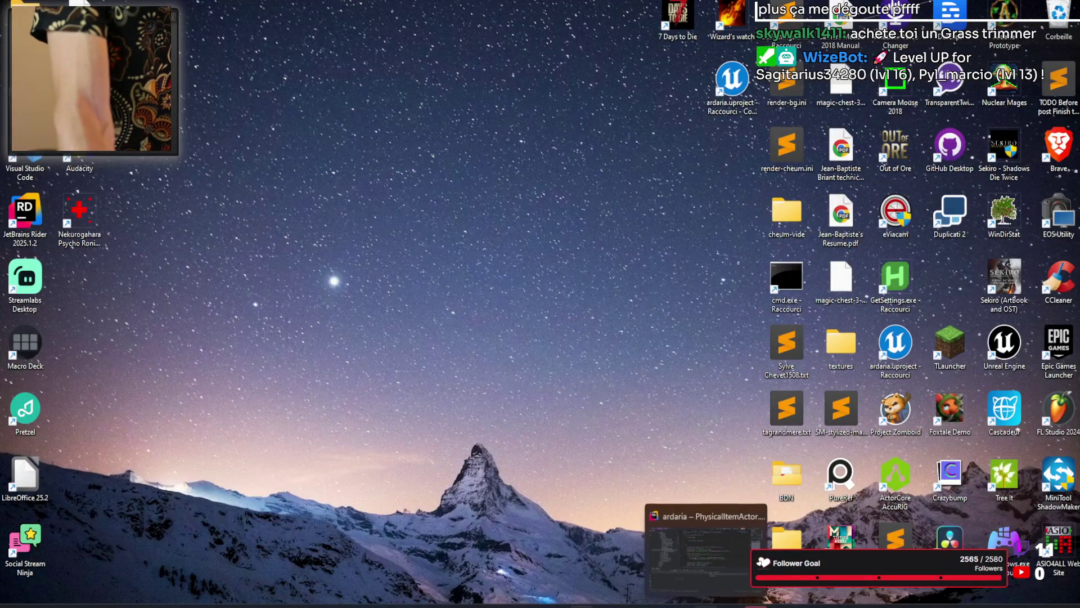
{"action": "left_click", "coordinate": [706, 605]}
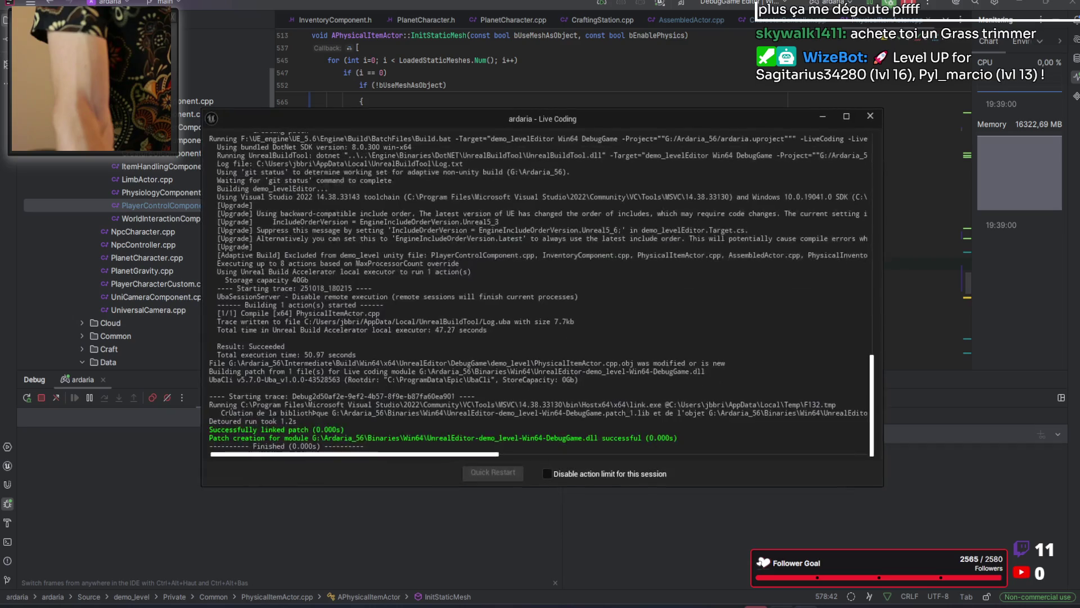
Step: Switch to Unreal Editor, close the Output Log, then bring up the YouTube house mix
{"action": "left_click", "coordinate": [781, 566]}
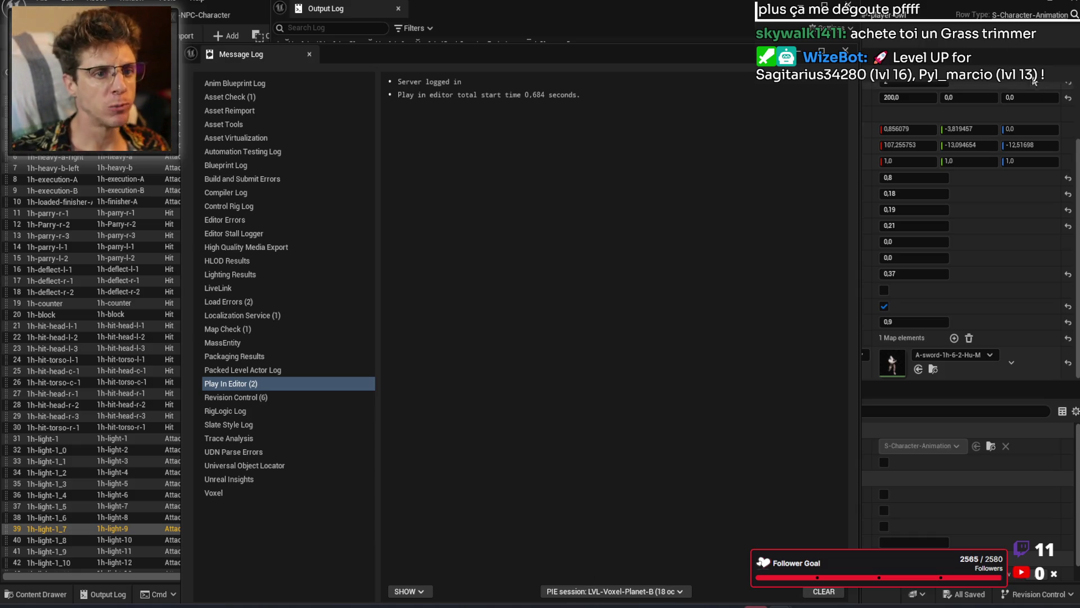
{"action": "left_click", "coordinate": [800, 7]}
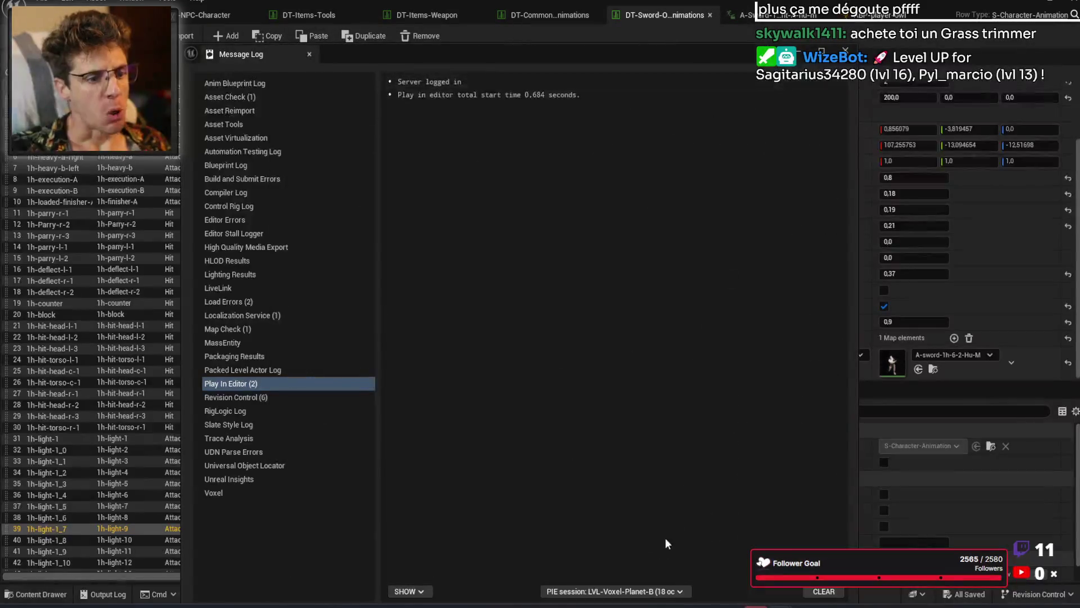
{"action": "left_click", "coordinate": [680, 605]}
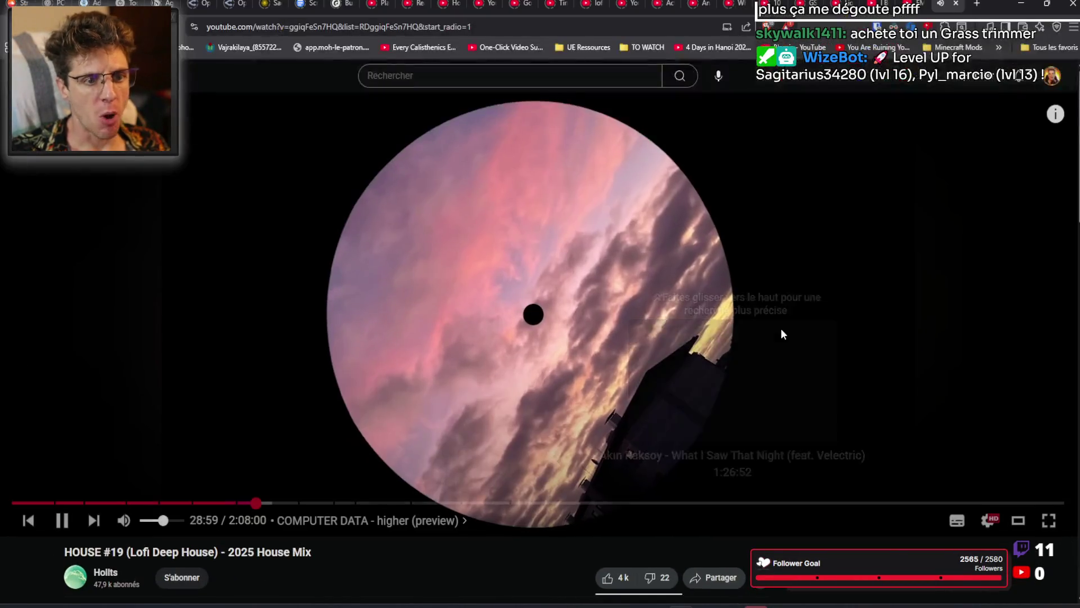
Step: Pause the house mix and return to the YouTube home feed with the player minimized
{"action": "left_click", "coordinate": [594, 266]}
{"action": "left_click", "coordinate": [91, 75]}
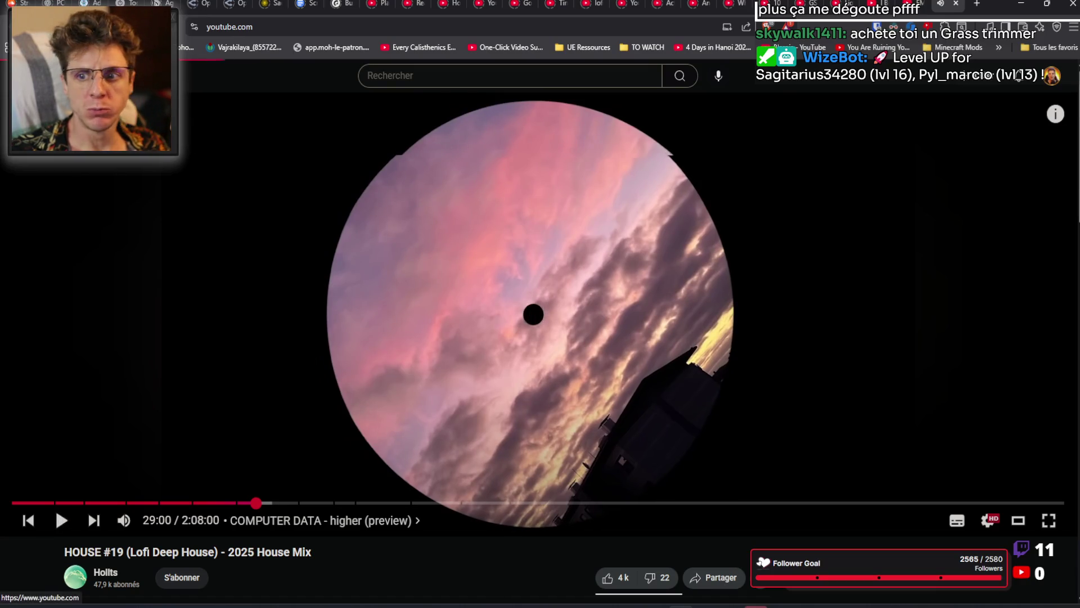
{"action": "left_click", "coordinate": [67, 76]}
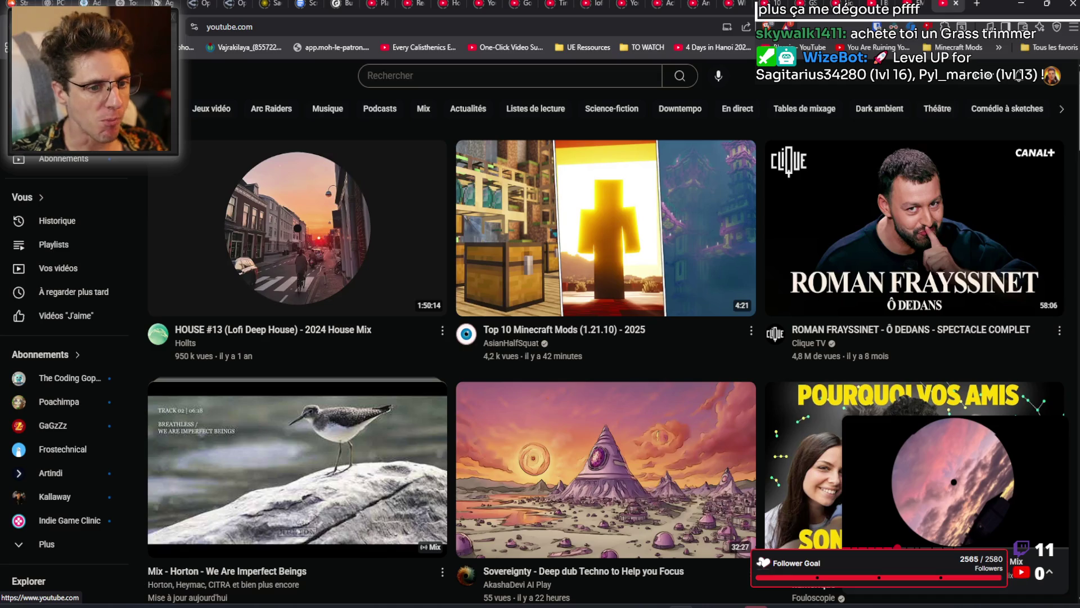
Step: Open the EMOTION ENGINE video, then go back to the 'I Built The PERFECT Forge' video
{"action": "key", "text": "i"}
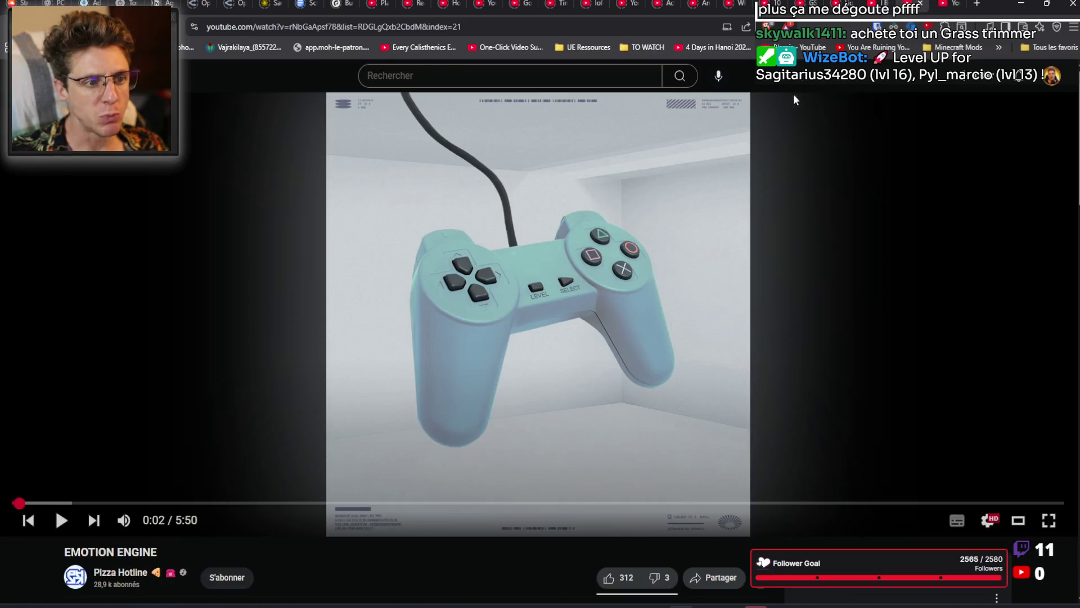
{"action": "key", "text": "alt+Left"}
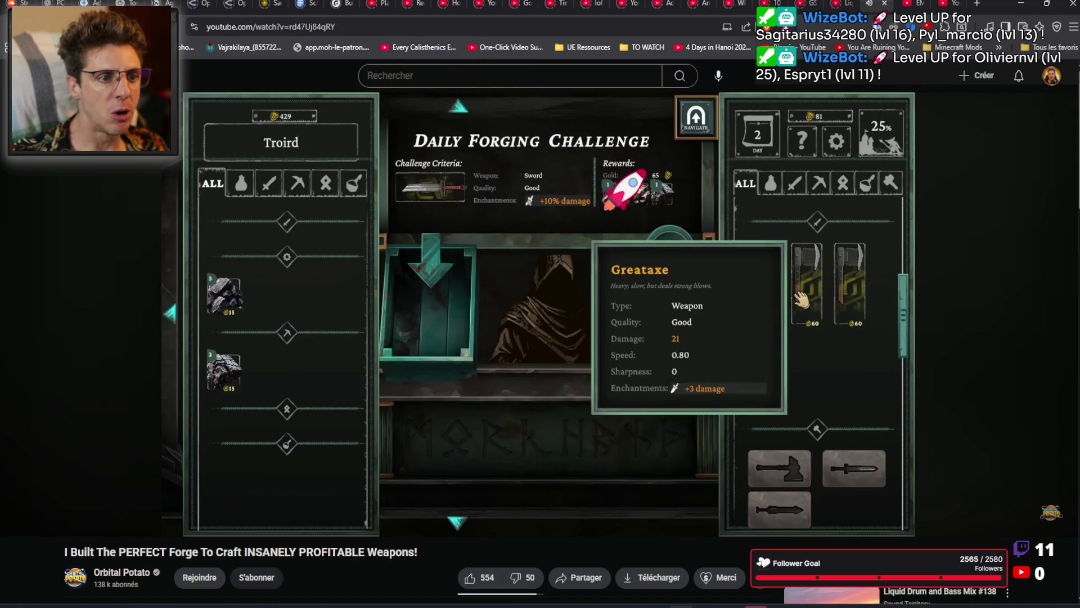
Step: Skip the forge video ahead to about 23:31, pause it, and switch to the EMOTION ENGINE tab
{"action": "left_click", "coordinate": [305, 505]}
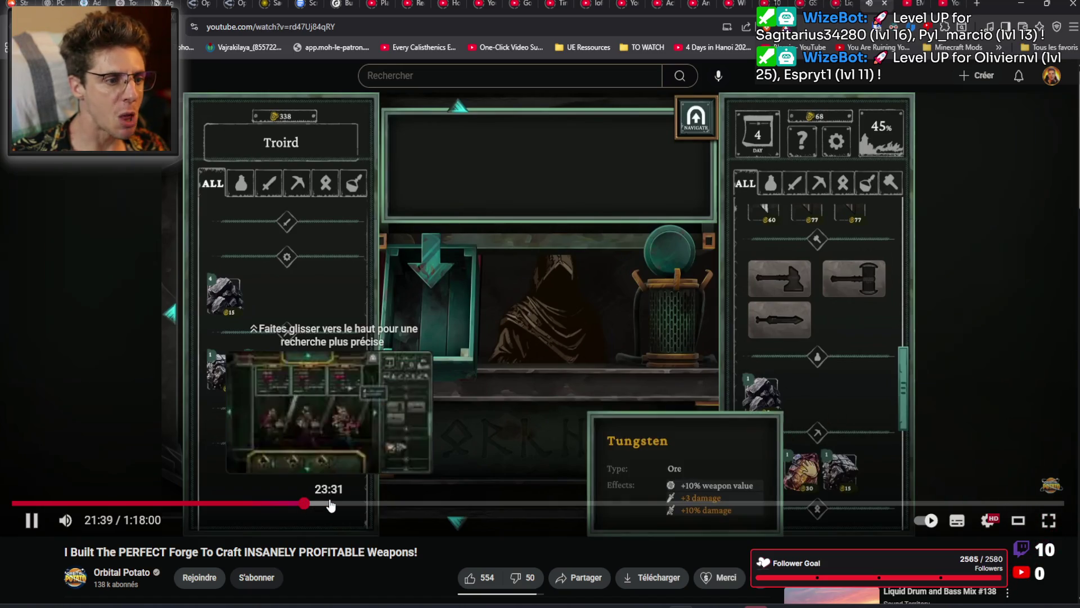
{"action": "left_click", "coordinate": [330, 505]}
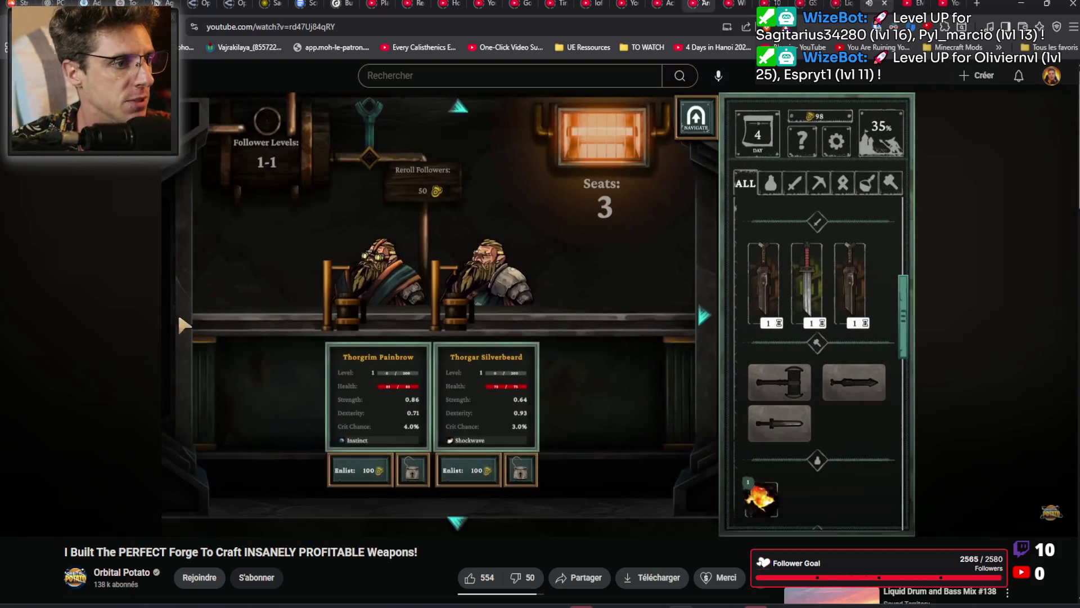
{"action": "key", "text": "space"}
{"action": "left_click", "coordinate": [923, 7]}
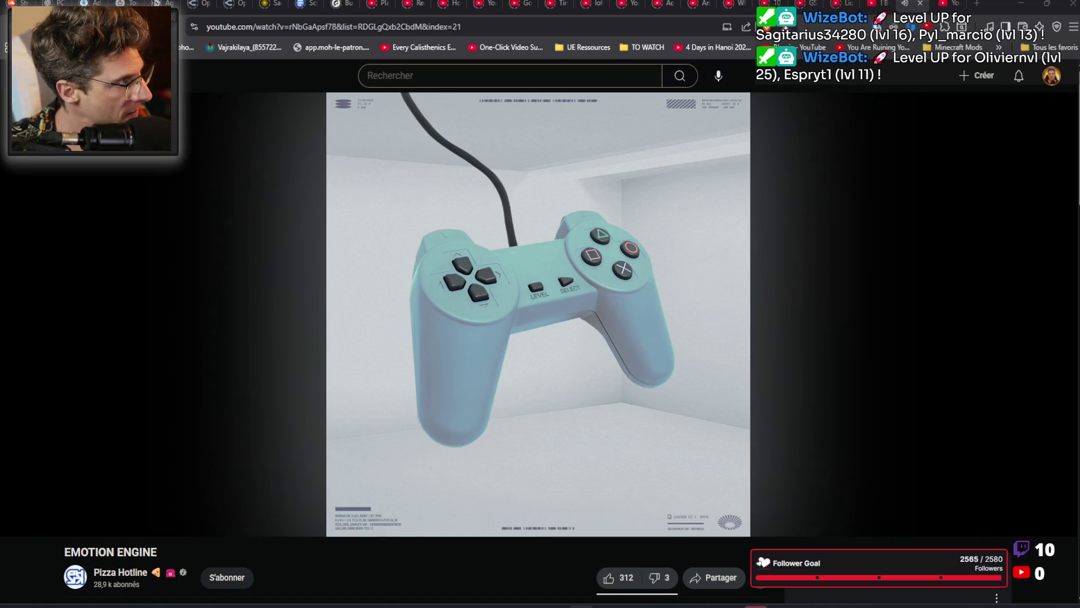
Step: Return to Unreal Editor and close the message log to reveal the sword animation data table
{"action": "key", "text": "alt+Tab"}
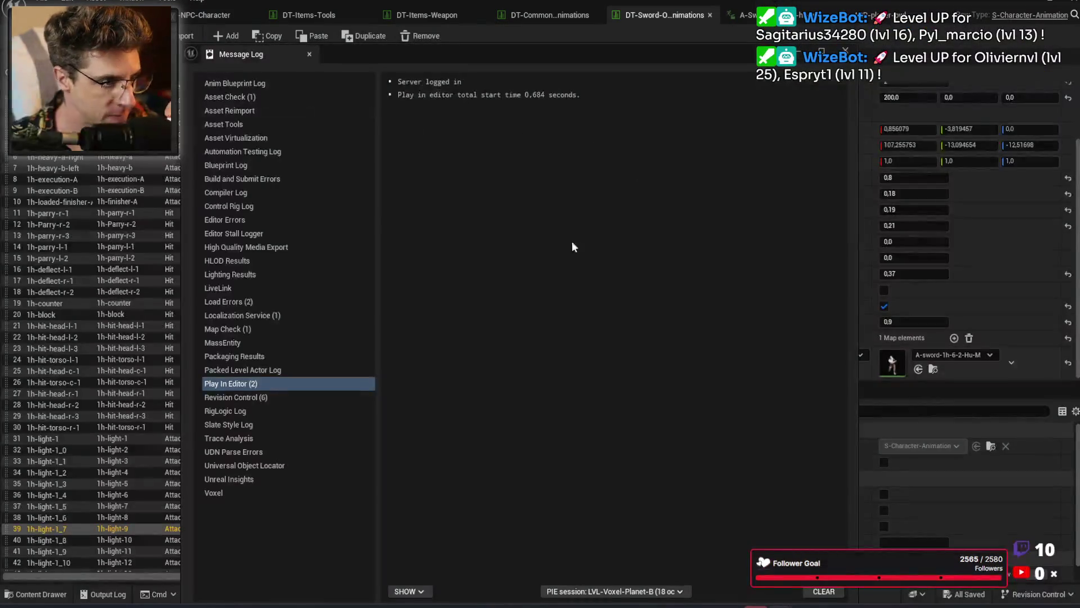
{"action": "key", "text": "Escape"}
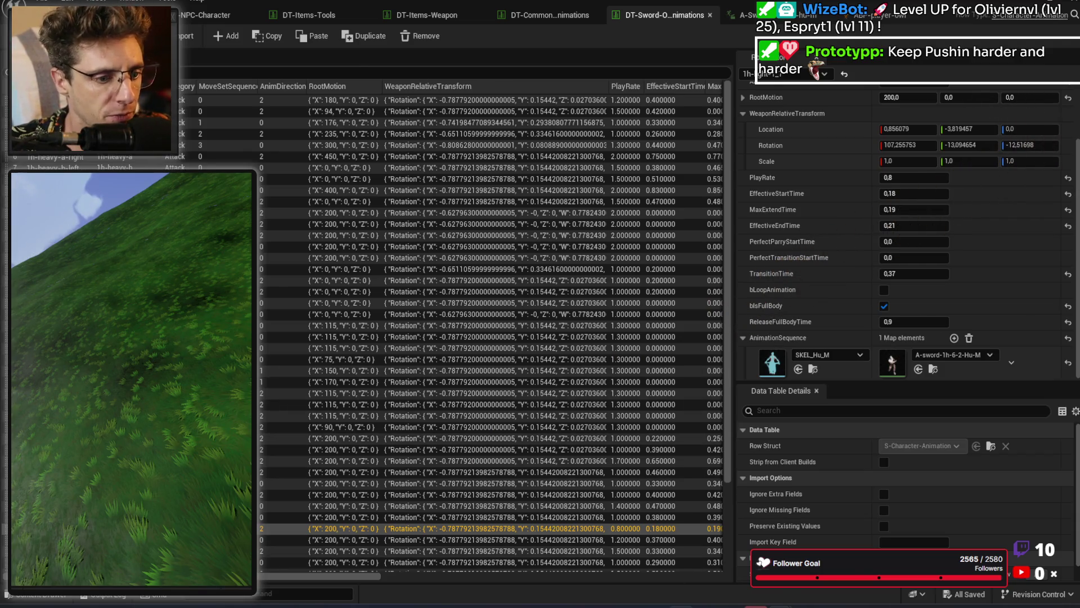
Step: Hide the browser and drag the light attack rows, including the 1.70 play-rate row, into new order
{"action": "key", "text": "alt+Tab"}
{"action": "left_click", "coordinate": [1022, 4]}
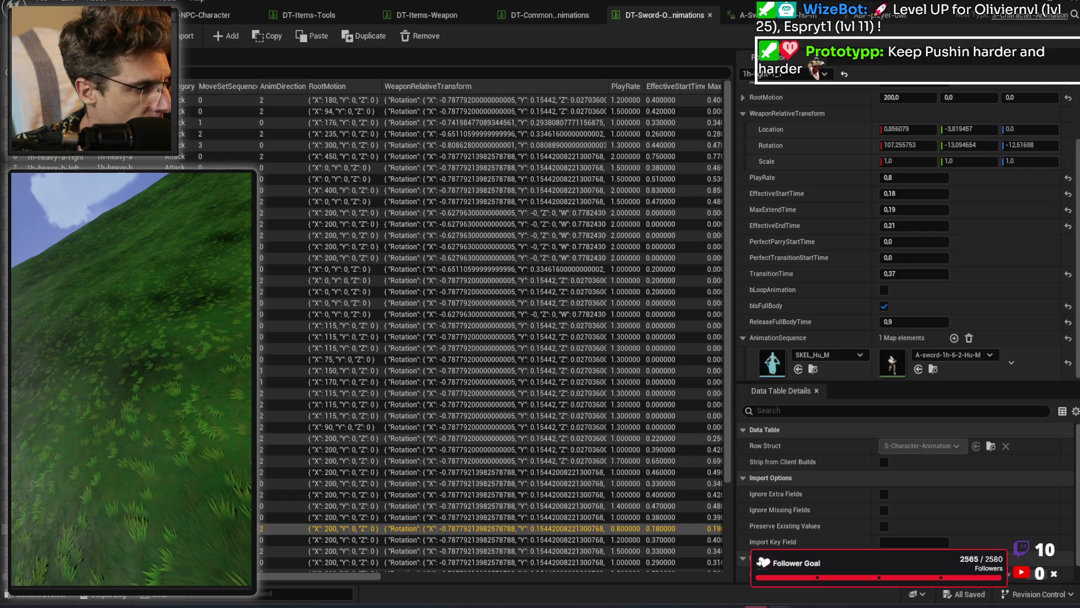
{"action": "left_click", "coordinate": [394, 449]}
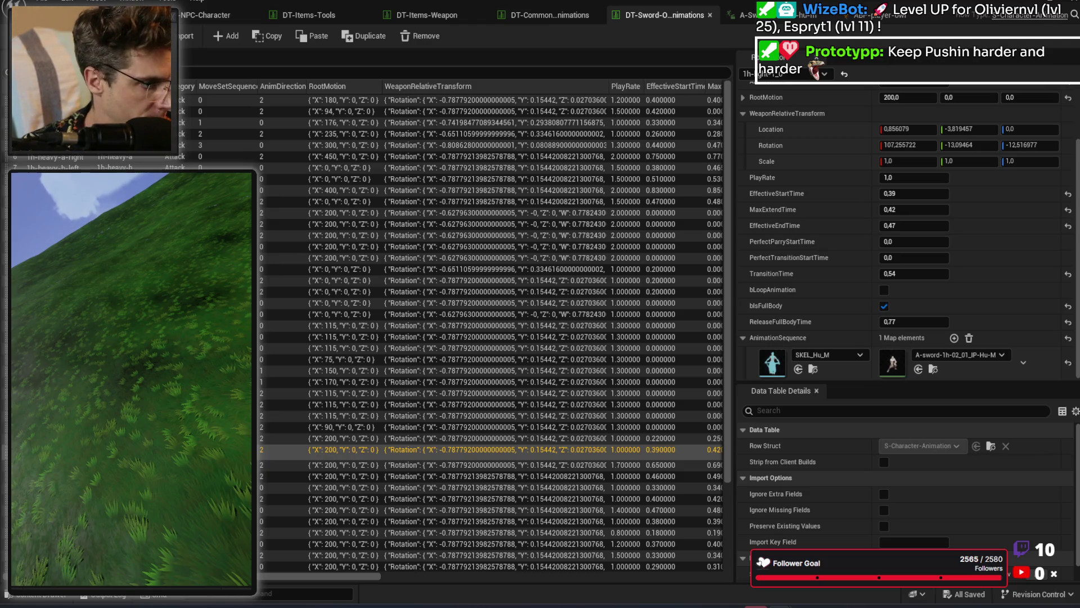
{"action": "left_click_drag", "start_coordinate": [393, 457], "coordinate": [393, 458]}
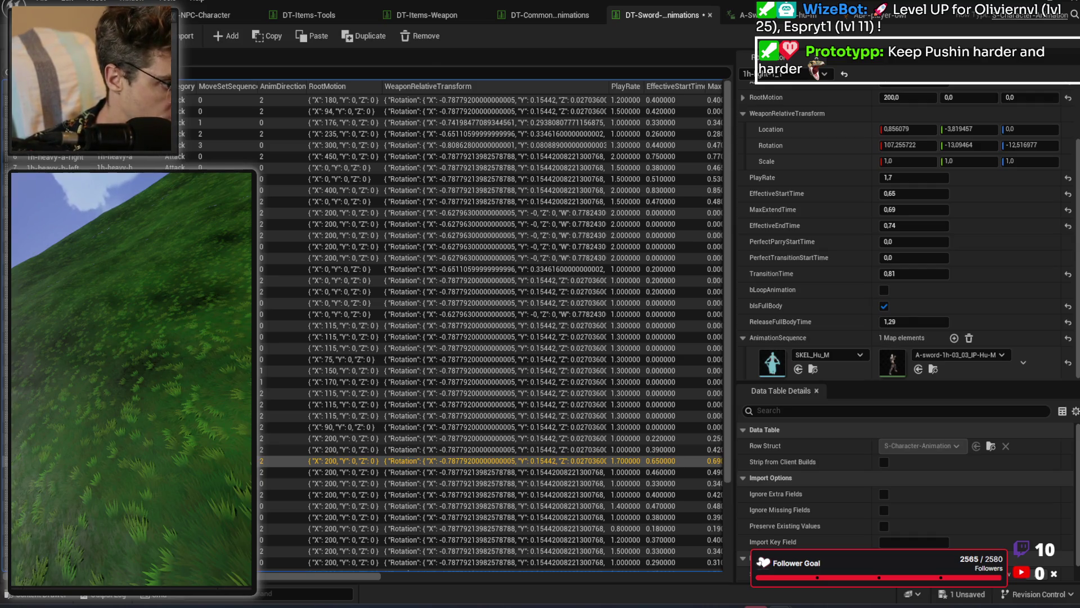
{"action": "left_click_drag", "start_coordinate": [394, 460], "coordinate": [394, 476]}
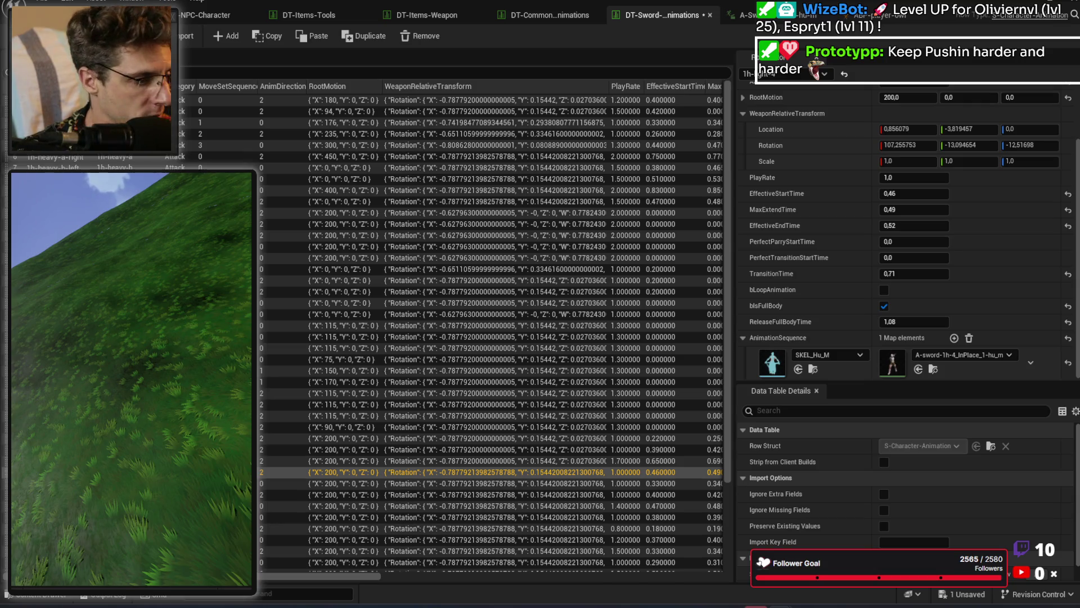
{"action": "left_click", "coordinate": [394, 483]}
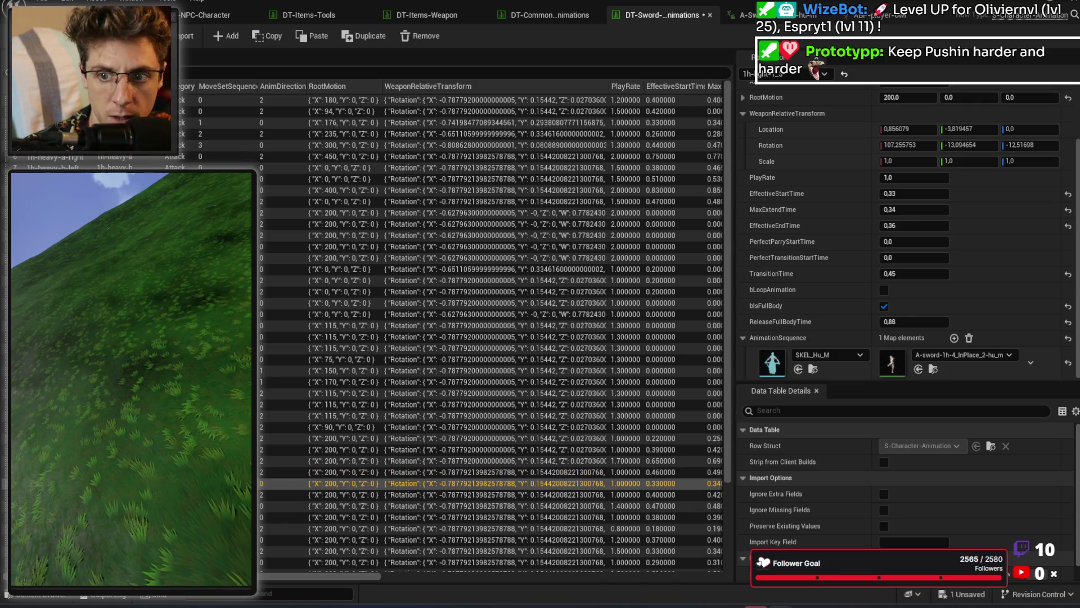
Step: Rename rows 35–37 to 1h-light-5, 1h-light-6 and 1h-light-7
{"action": "double_click", "coordinate": [76, 485]}
{"action": "key", "text": "End"}
{"action": "key", "text": "BackSpace"}
{"action": "key", "text": "BackSpace"}
{"action": "key", "text": "BackSpace"}
{"action": "type", "text": "5"}
{"action": "key", "text": "Return"}
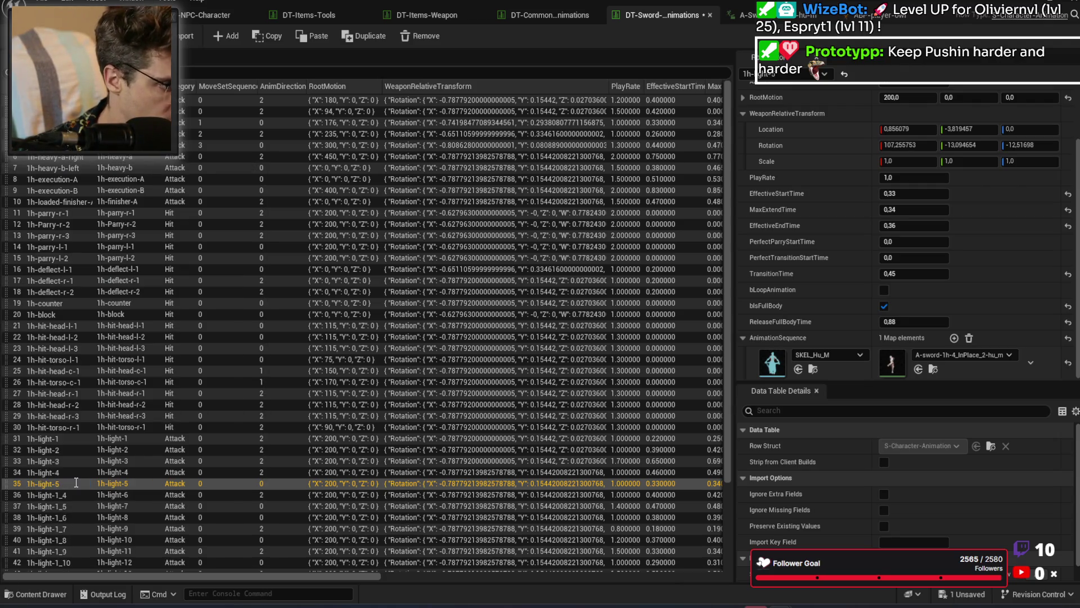
{"action": "double_click", "coordinate": [66, 491]}
{"action": "key", "text": "End"}
{"action": "key", "text": "BackSpace"}
{"action": "key", "text": "BackSpace"}
{"action": "key", "text": "BackSpace"}
{"action": "key", "text": "BackSpace"}
{"action": "type", "text": "-6"}
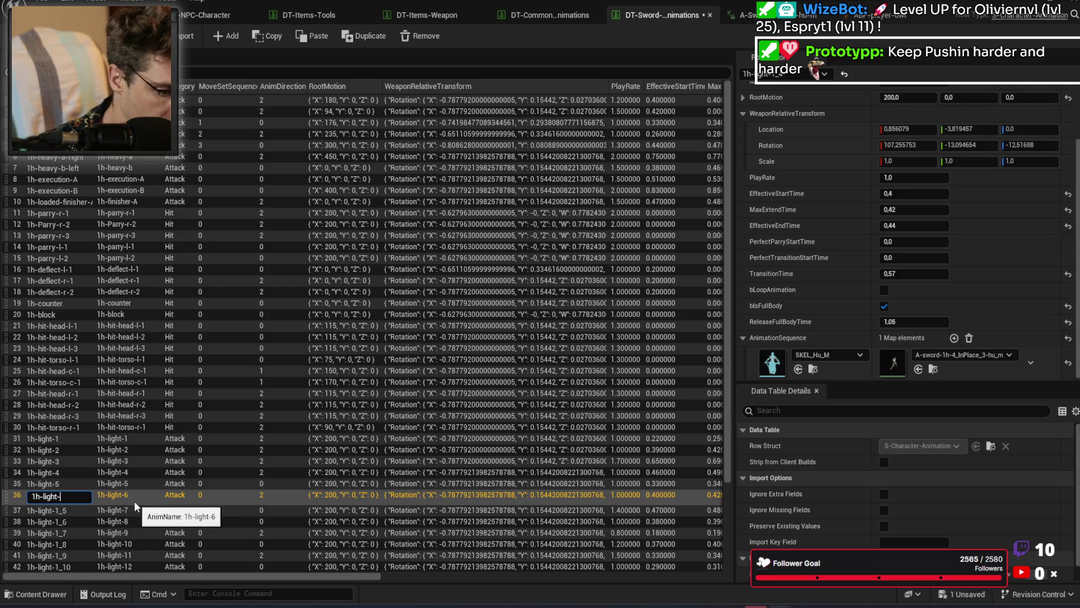
{"action": "key", "text": "Return"}
{"action": "left_click", "coordinate": [89, 505]}
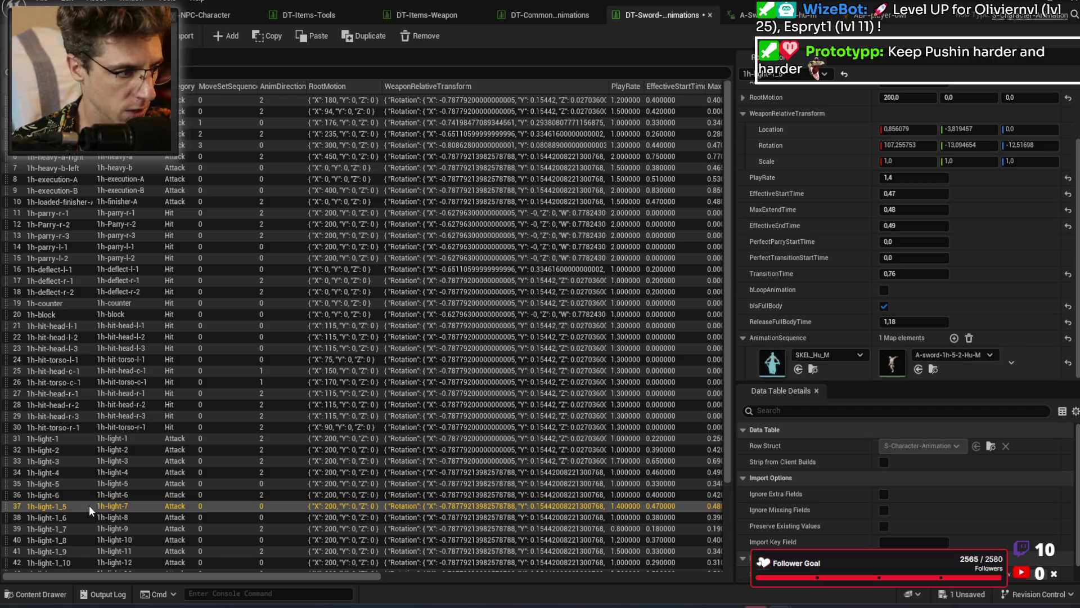
{"action": "double_click", "coordinate": [80, 505]}
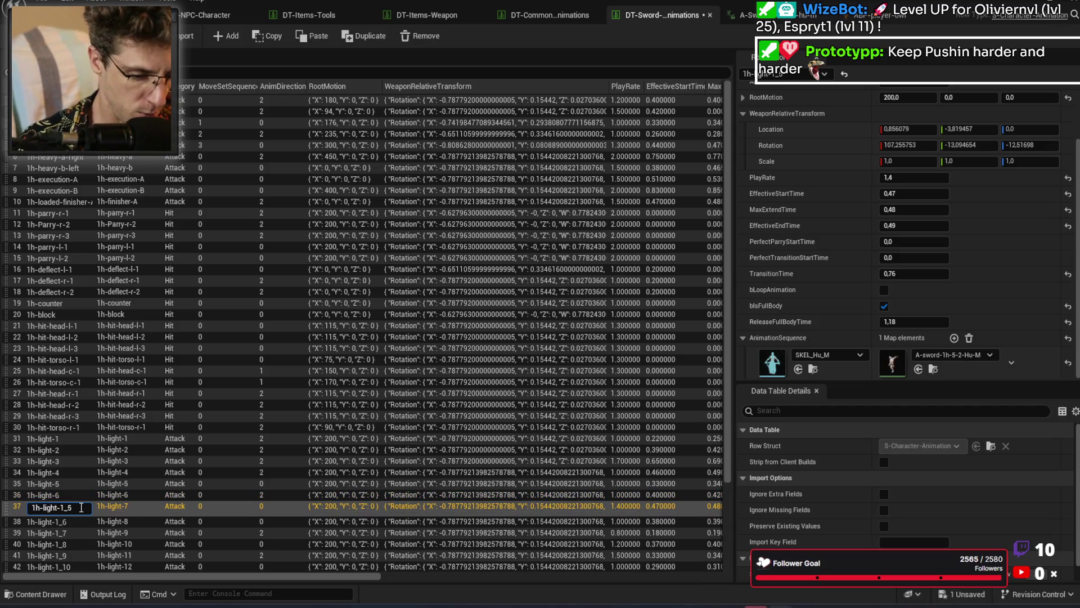
{"action": "key", "text": "BackSpace"}
{"action": "key", "text": "BackSpace"}
{"action": "key", "text": "BackSpace"}
{"action": "type", "text": "7"}
{"action": "key", "text": "Return"}
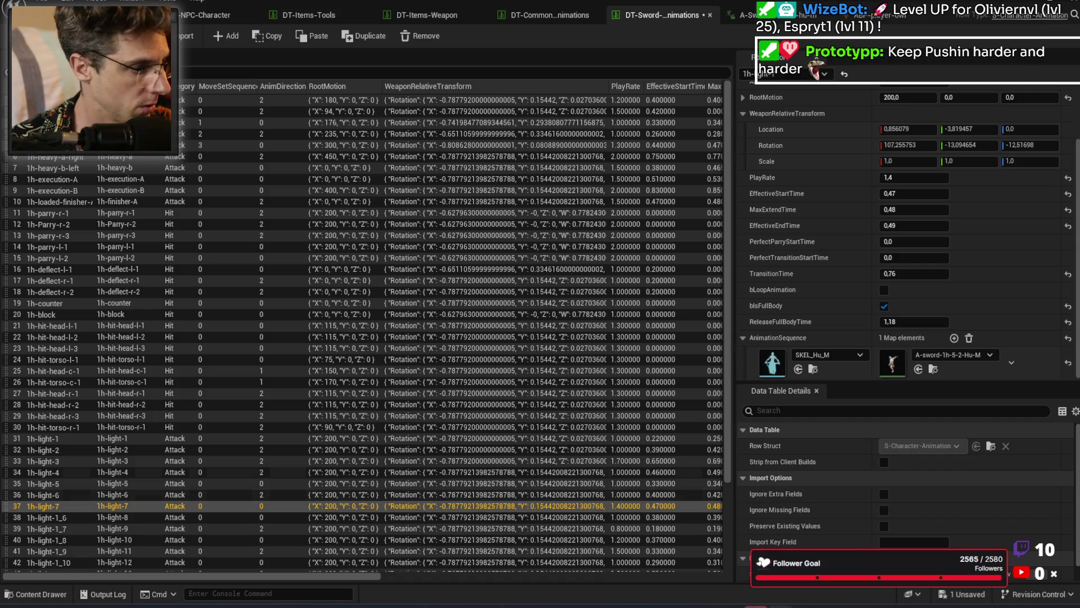
Step: Rename rows 38–40 to 1h-light-8, 1h-light-9 and 1h-light-10
{"action": "scroll", "coordinate": [107, 448], "scroll_direction": "down", "scroll_amount": 5}
{"action": "double_click", "coordinate": [64, 410]}
{"action": "key", "text": "End"}
{"action": "key", "text": "BackSpace"}
{"action": "key", "text": "BackSpace"}
{"action": "key", "text": "BackSpace"}
{"action": "type", "text": "8"}
{"action": "key", "text": "Return"}
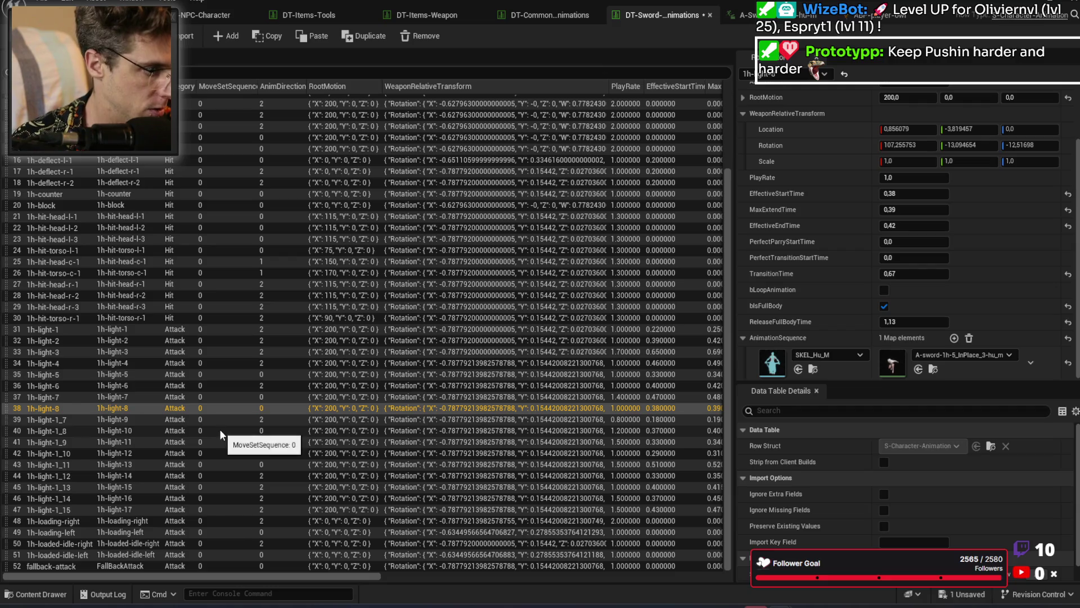
{"action": "left_click", "coordinate": [46, 417]}
{"action": "double_click", "coordinate": [66, 418]}
{"action": "key", "text": "End"}
{"action": "key", "text": "BackSpace"}
{"action": "key", "text": "BackSpace"}
{"action": "key", "text": "BackSpace"}
{"action": "type", "text": "9"}
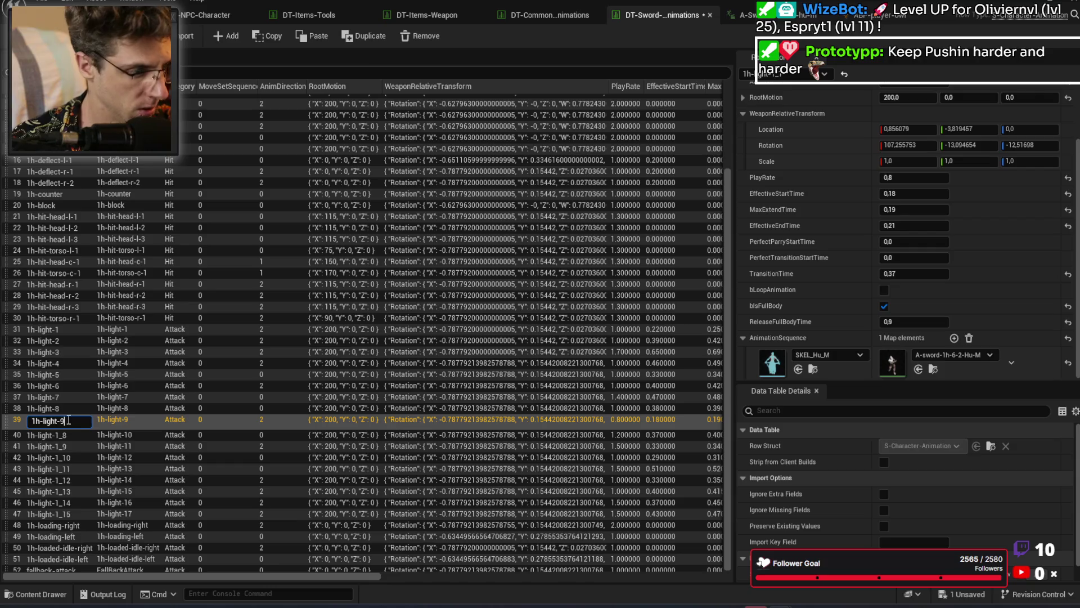
{"action": "key", "text": "Return"}
{"action": "left_click", "coordinate": [72, 434]}
{"action": "double_click", "coordinate": [72, 433]}
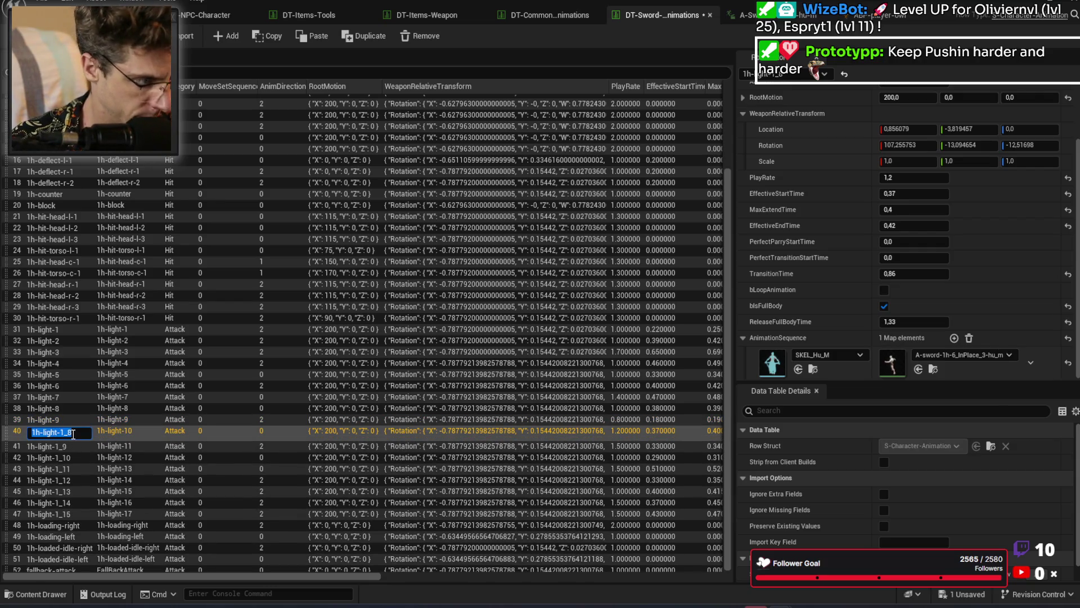
{"action": "key", "text": "End"}
{"action": "key", "text": "BackSpace"}
{"action": "key", "text": "BackSpace"}
{"action": "type", "text": "0"}
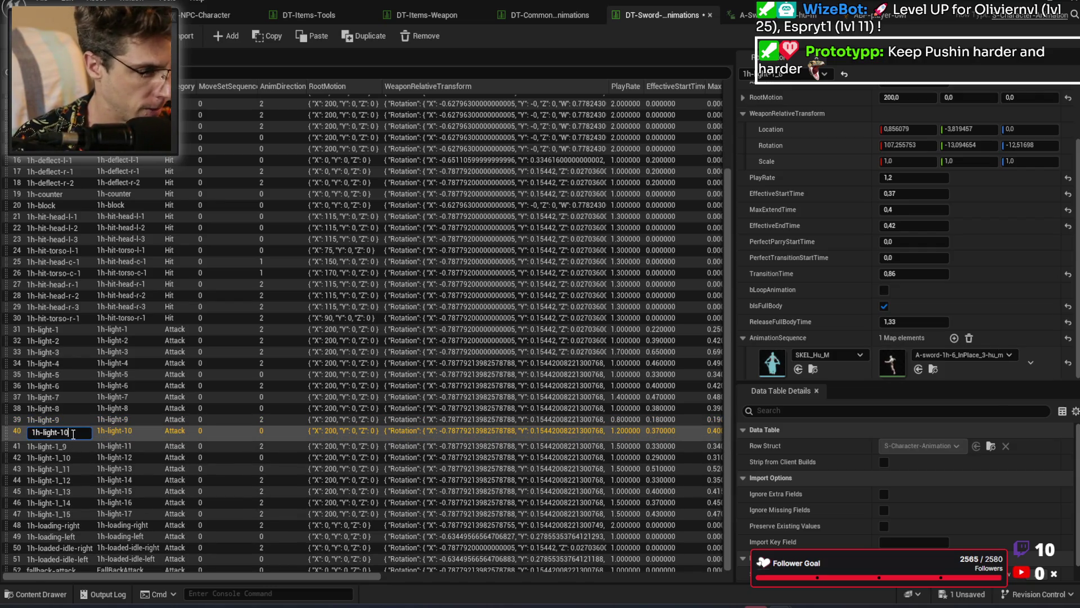
{"action": "key", "text": "Return"}
Step: Rename rows 41–43 to 1h-light-11, 1h-light-12 and 1h-light-13
{"action": "left_click", "coordinate": [66, 446]}
{"action": "double_click", "coordinate": [66, 446]}
{"action": "key", "text": "End"}
{"action": "key", "text": "BackSpace"}
{"action": "key", "text": "BackSpace"}
{"action": "type", "text": "1"}
{"action": "key", "text": "Return"}
{"action": "left_click", "coordinate": [79, 456]}
{"action": "double_click", "coordinate": [79, 456]}
{"action": "key", "text": "End"}
{"action": "key", "text": "BackSpace"}
{"action": "key", "text": "BackSpace"}
{"action": "key", "text": "BackSpace"}
{"action": "type", "text": "2"}
{"action": "key", "text": "Return"}
{"action": "left_click", "coordinate": [75, 467]}
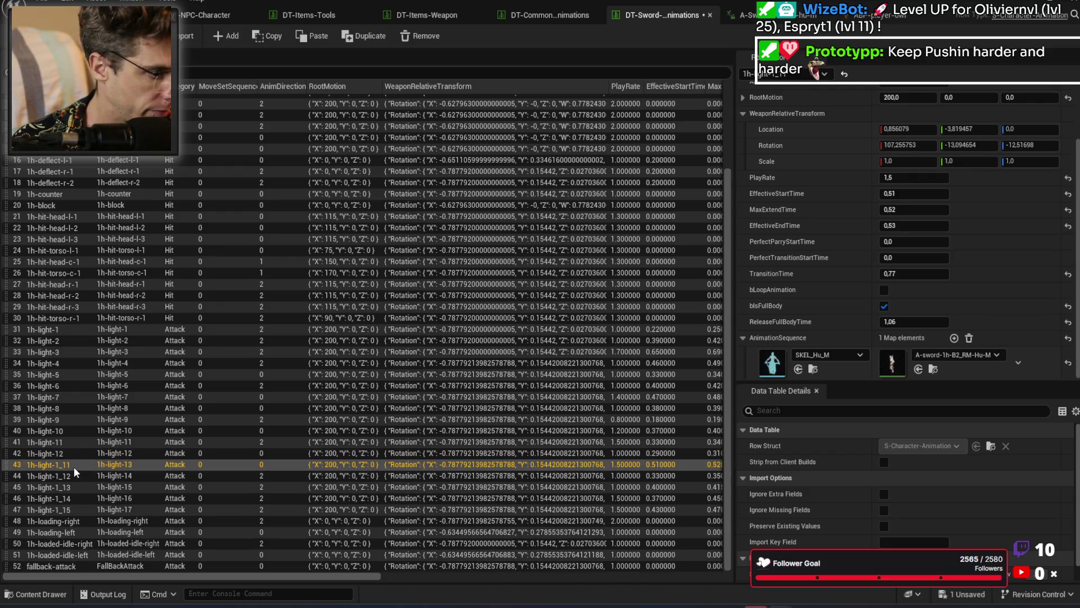
{"action": "double_click", "coordinate": [66, 465]}
{"action": "key", "text": "End"}
{"action": "type", "text": "3"}
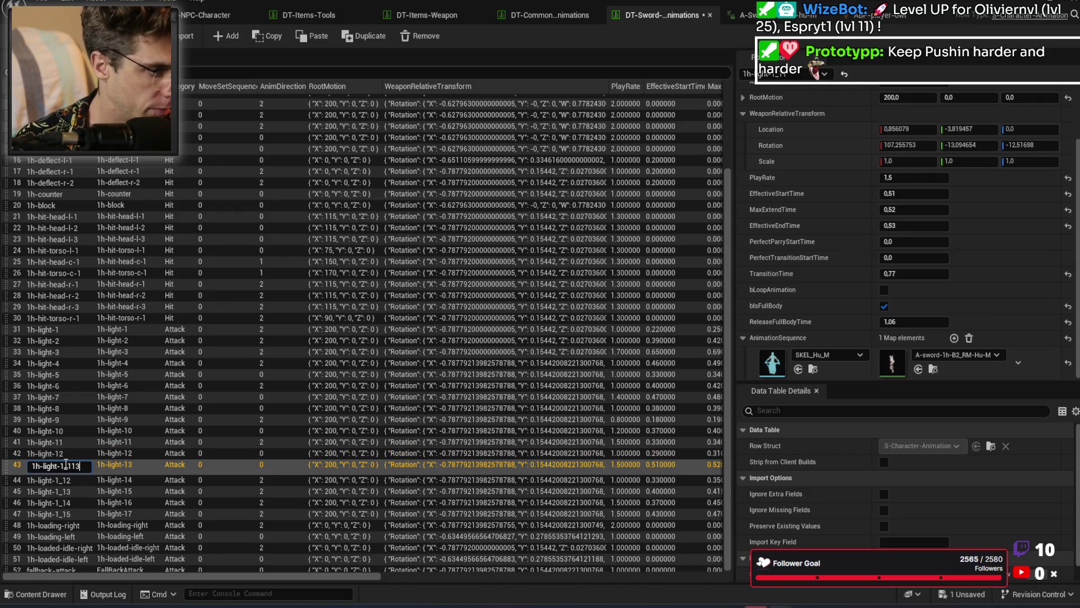
{"action": "key", "text": "BackSpace"}
{"action": "key", "text": "BackSpace"}
{"action": "type", "text": "3"}
{"action": "key", "text": "Return"}
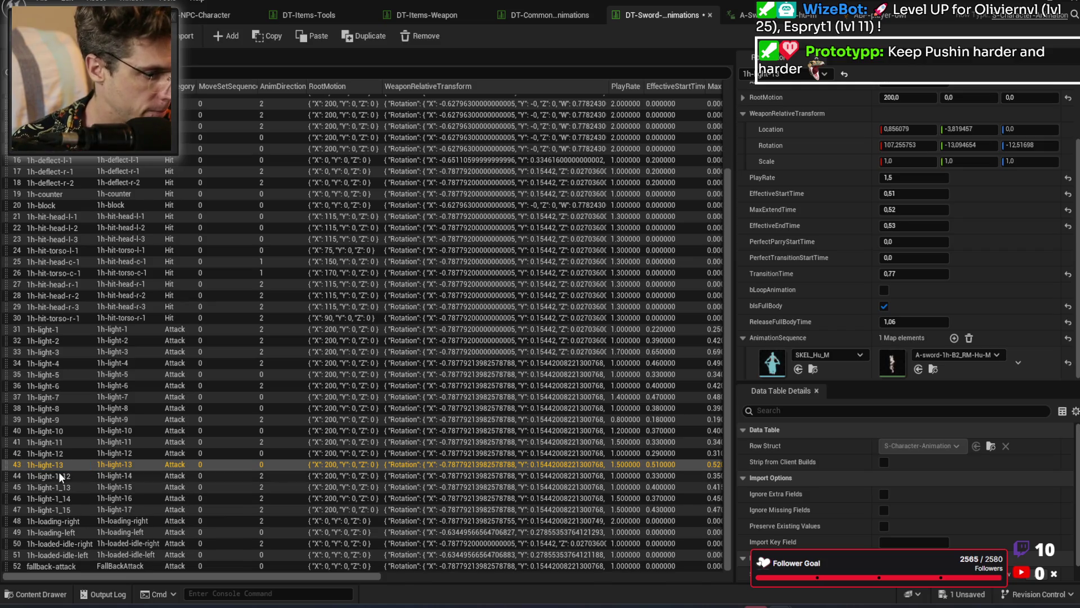
Step: Rename rows 44–47 to 1h-light-14 through 1h-light-17
{"action": "double_click", "coordinate": [65, 476]}
{"action": "key", "text": "End"}
{"action": "key", "text": "BackSpace"}
{"action": "key", "text": "BackSpace"}
{"action": "key", "text": "BackSpace"}
{"action": "type", "text": "4"}
{"action": "key", "text": "Return"}
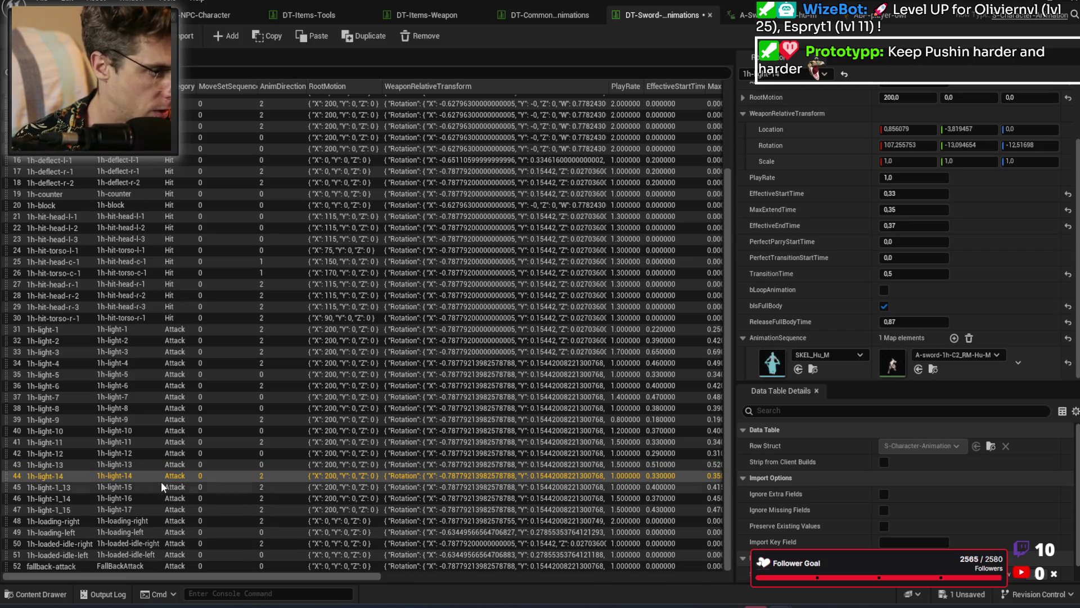
{"action": "double_click", "coordinate": [71, 485]}
{"action": "key", "text": "End"}
{"action": "key", "text": "BackSpace"}
{"action": "key", "text": "BackSpace"}
{"action": "key", "text": "BackSpace"}
{"action": "type", "text": "5"}
{"action": "key", "text": "Return"}
{"action": "double_click", "coordinate": [63, 500]}
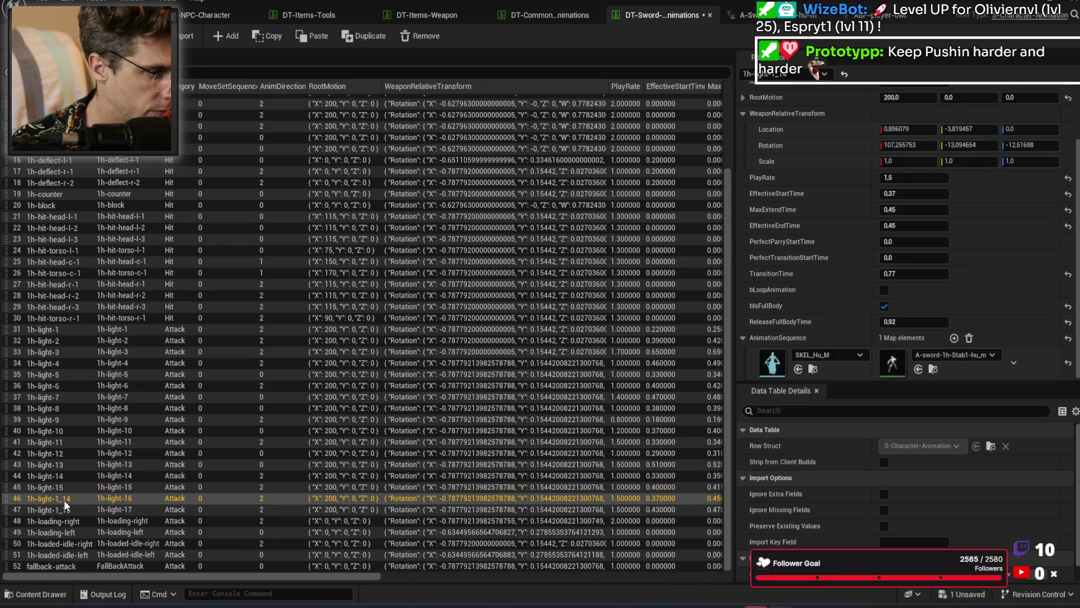
{"action": "key", "text": "End"}
{"action": "key", "text": "BackSpace"}
{"action": "key", "text": "BackSpace"}
{"action": "key", "text": "BackSpace"}
{"action": "type", "text": "6"}
{"action": "key", "text": "Return"}
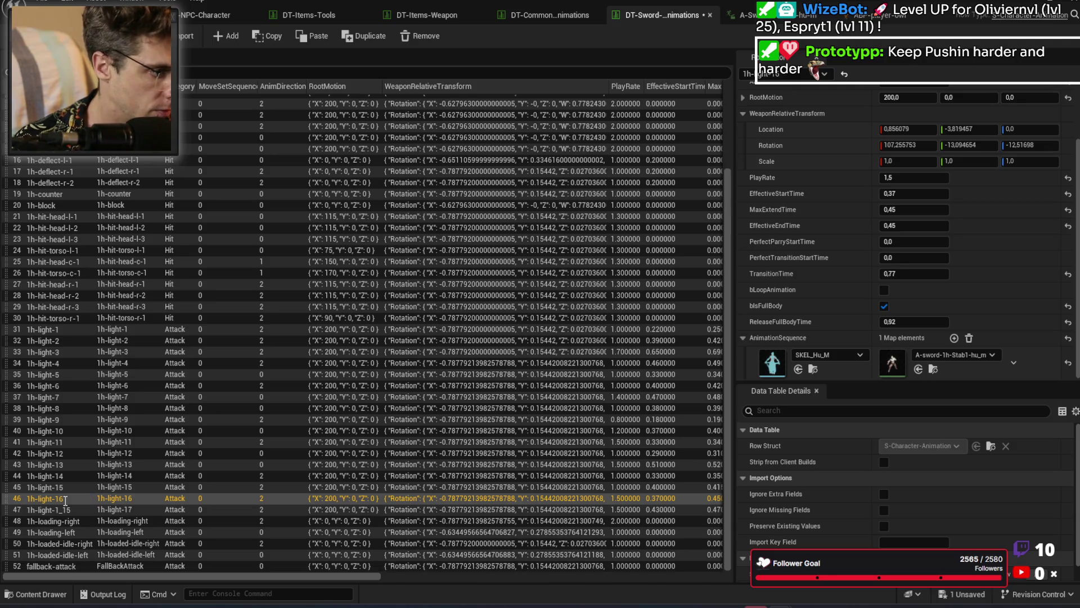
{"action": "double_click", "coordinate": [66, 507]}
{"action": "key", "text": "End"}
{"action": "key", "text": "BackSpace"}
{"action": "key", "text": "BackSpace"}
{"action": "key", "text": "BackSpace"}
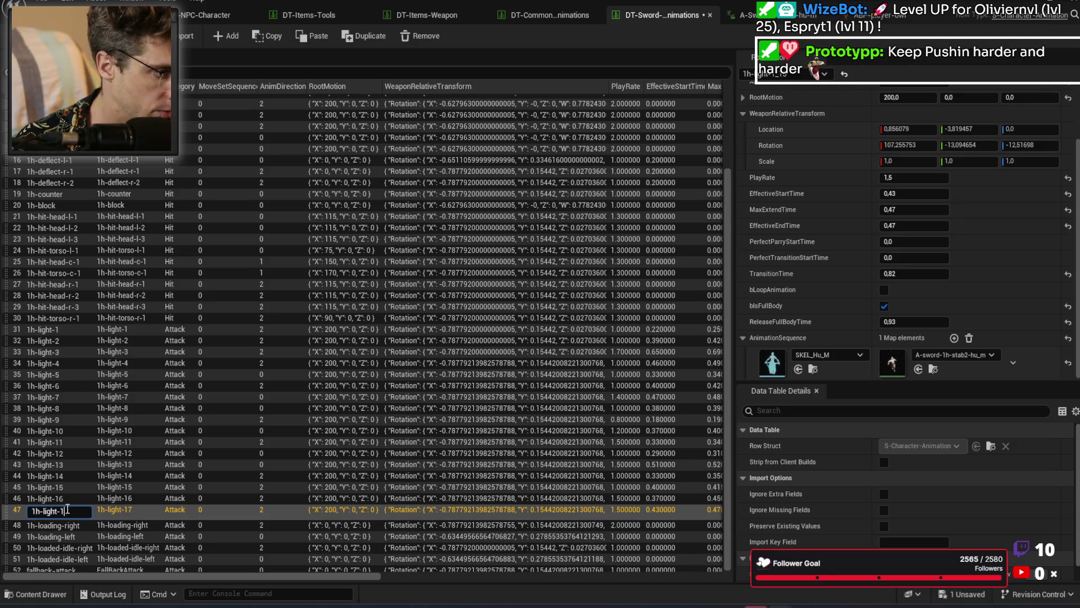
{"action": "type", "text": "7"}
{"action": "key", "text": "Return"}
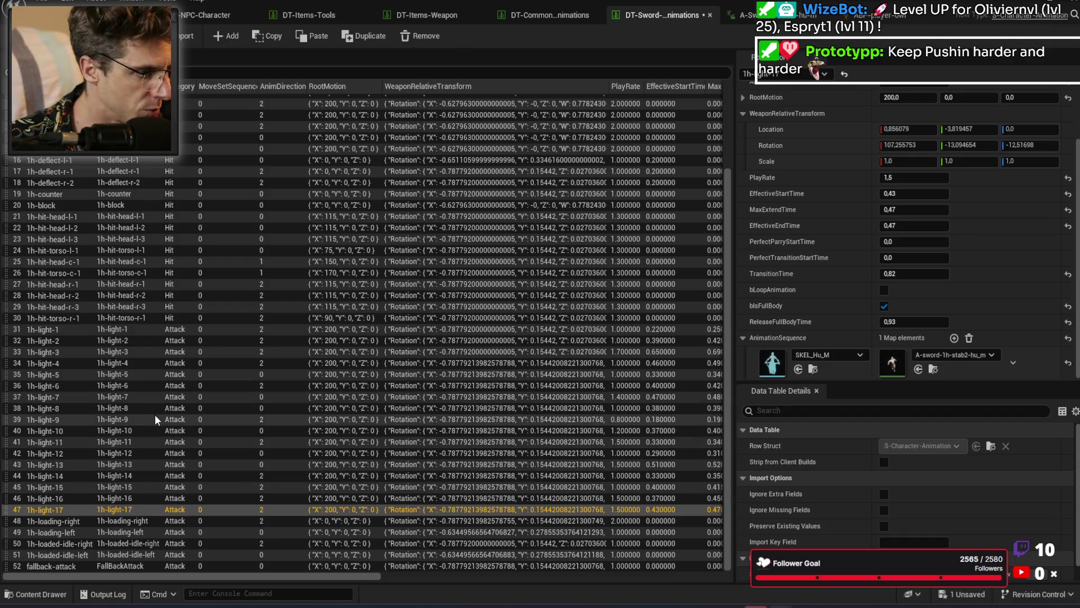
Step: Inspect row 1h-light-9, save the data table, and return to the level editor
{"action": "left_click", "coordinate": [163, 419]}
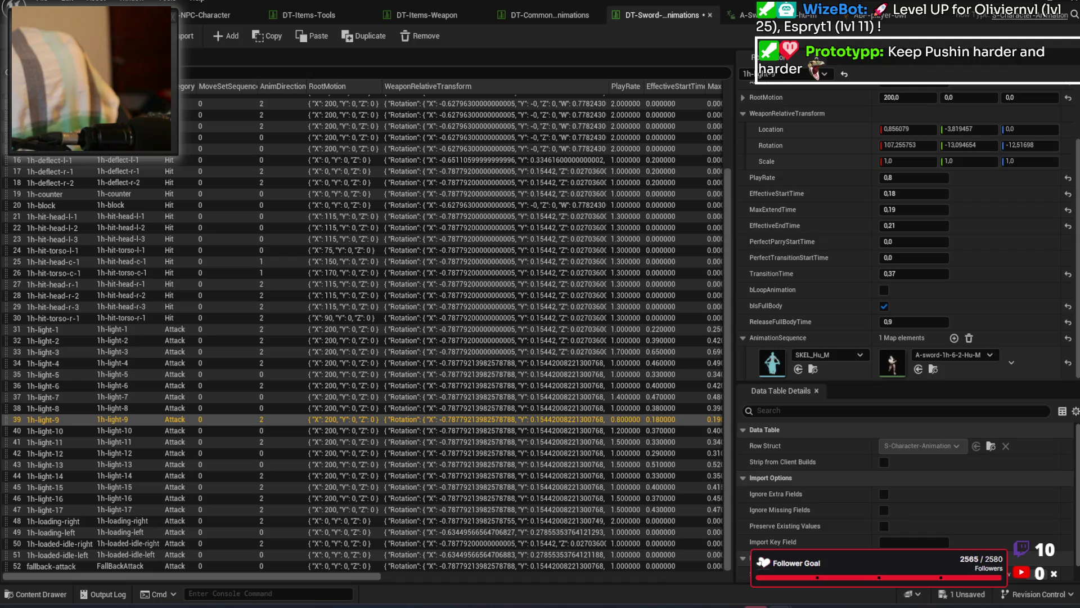
{"action": "key", "text": "ctrl+s"}
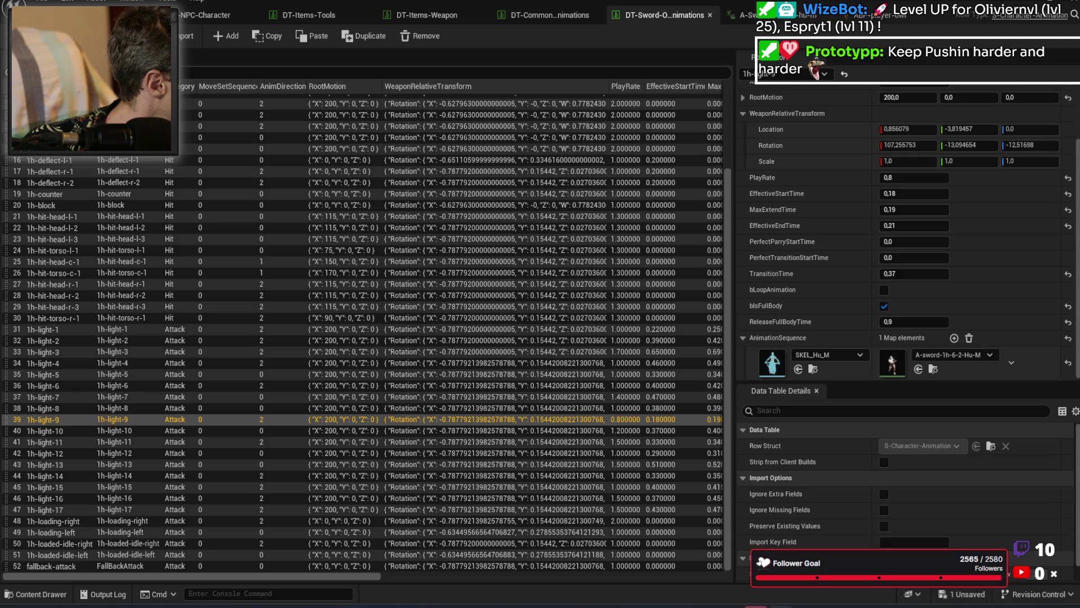
{"action": "key", "text": "ctrl+s"}
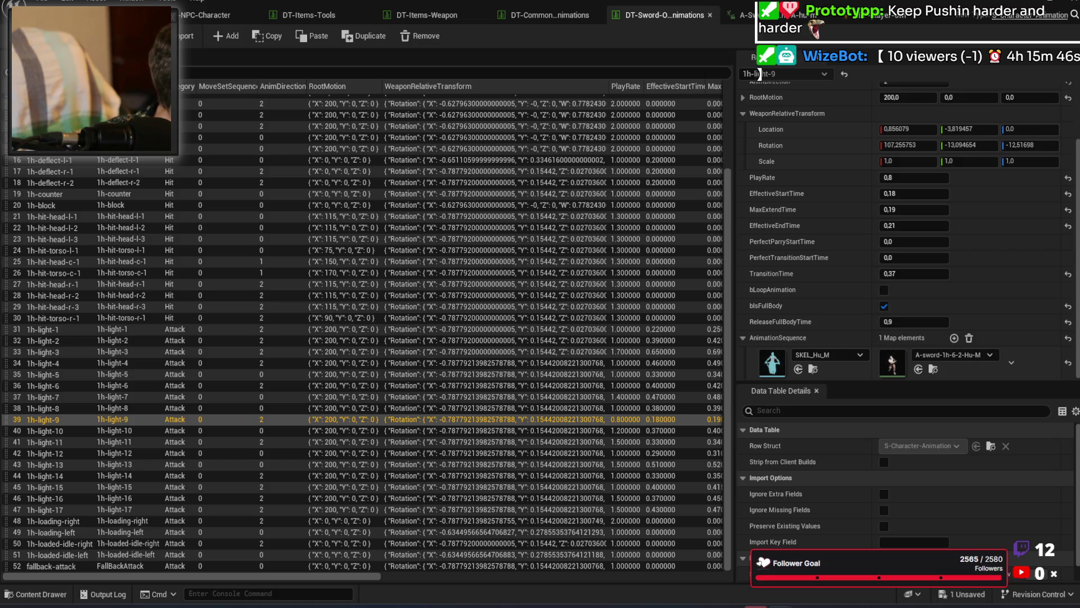
{"action": "key", "text": "alt+Tab"}
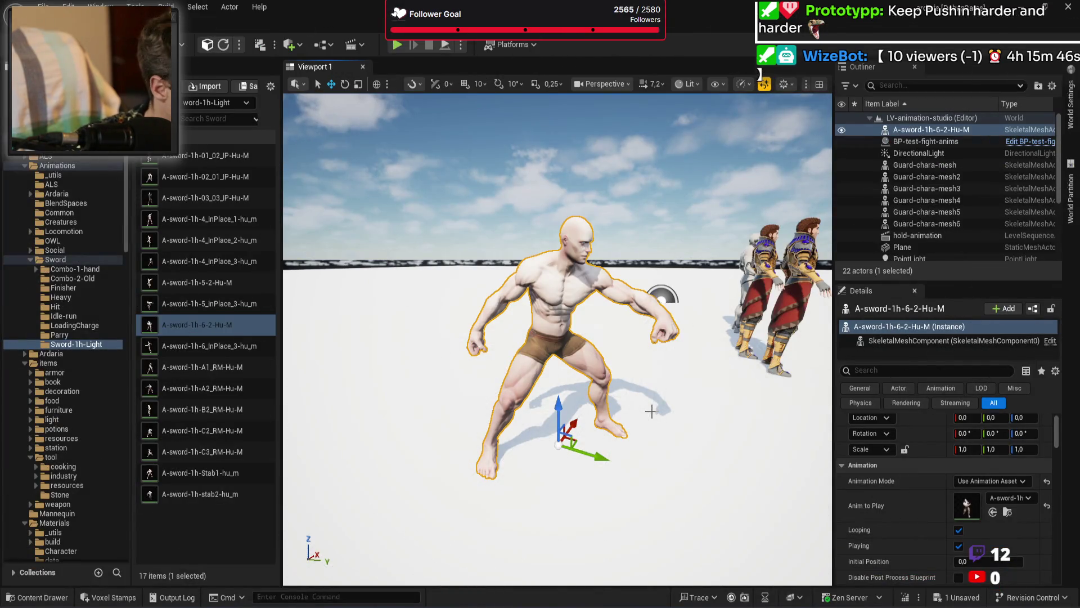
Step: Load the hold-animation level sequence, play the A-sword-1h-6-2-Hu-M clip, and set 240 fps
{"action": "key", "text": "alt+Tab"}
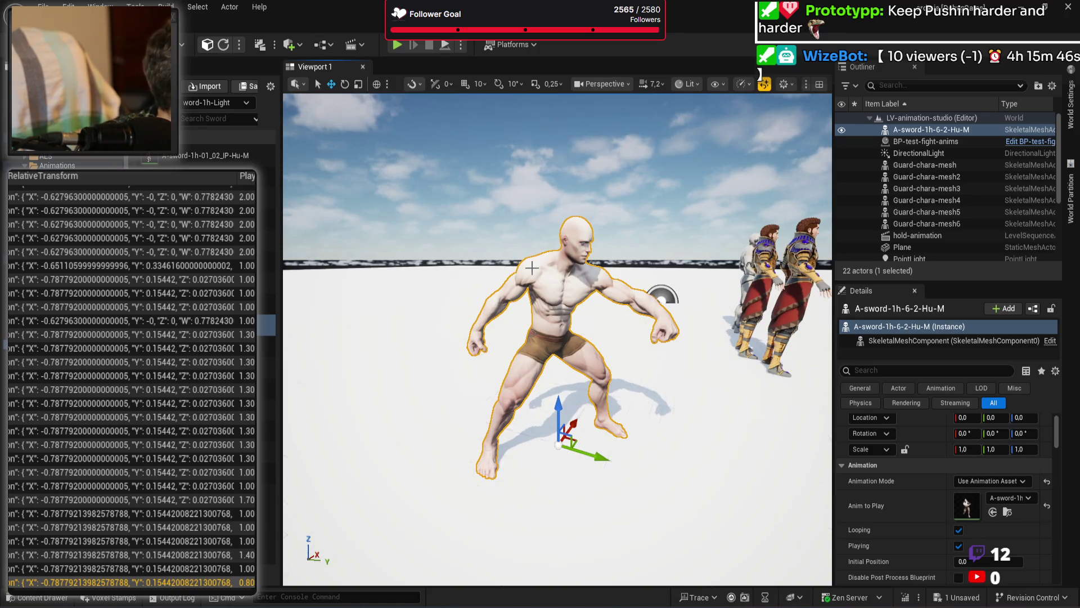
{"action": "left_click", "coordinate": [361, 45]}
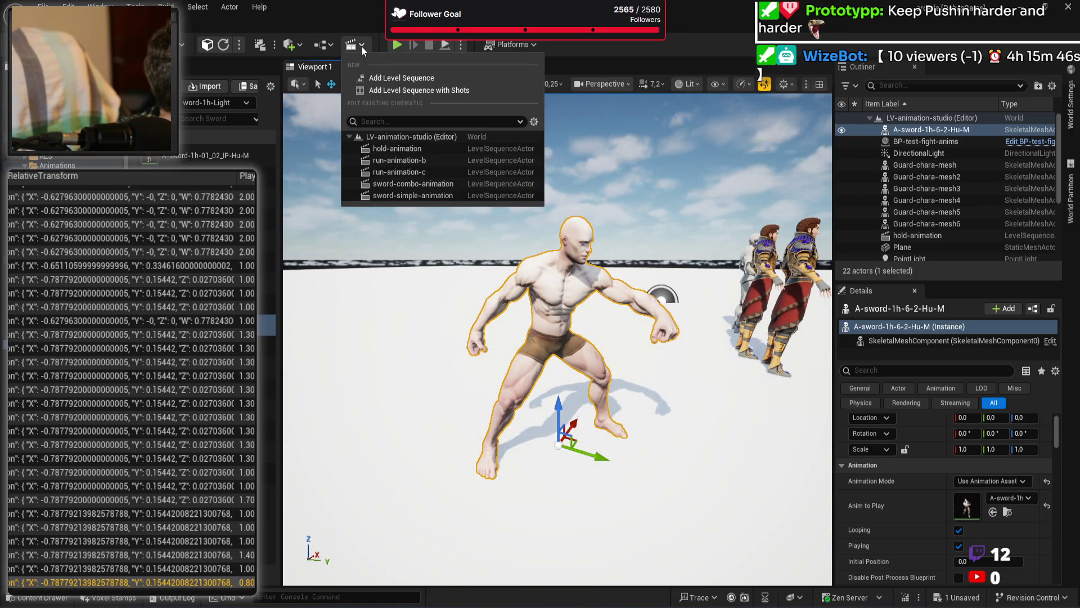
{"action": "left_click", "coordinate": [417, 151]}
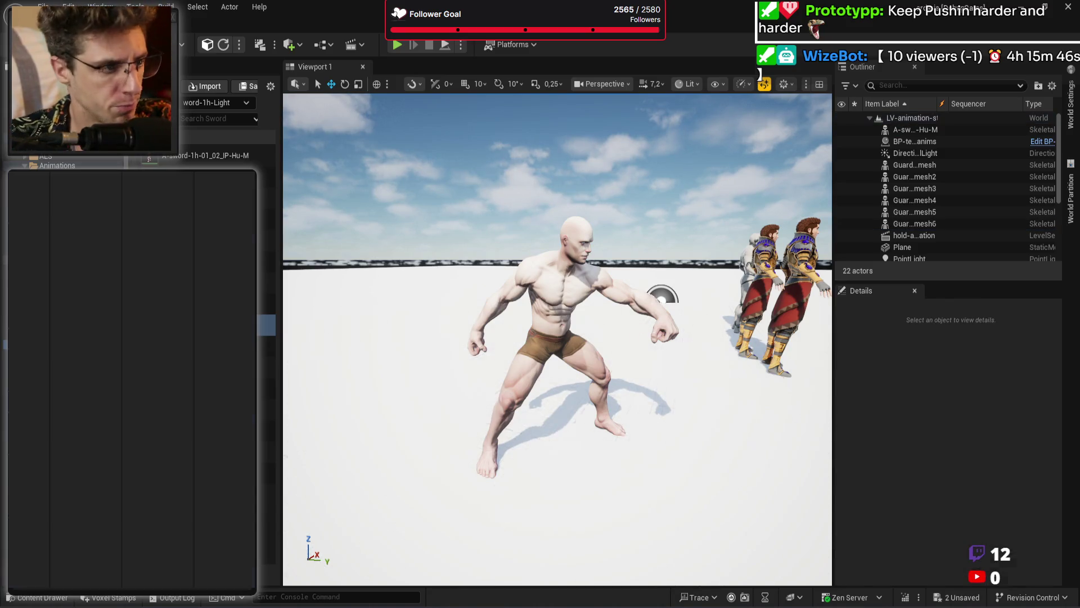
{"action": "left_click", "coordinate": [521, 314]}
{"action": "left_click", "coordinate": [529, 315]}
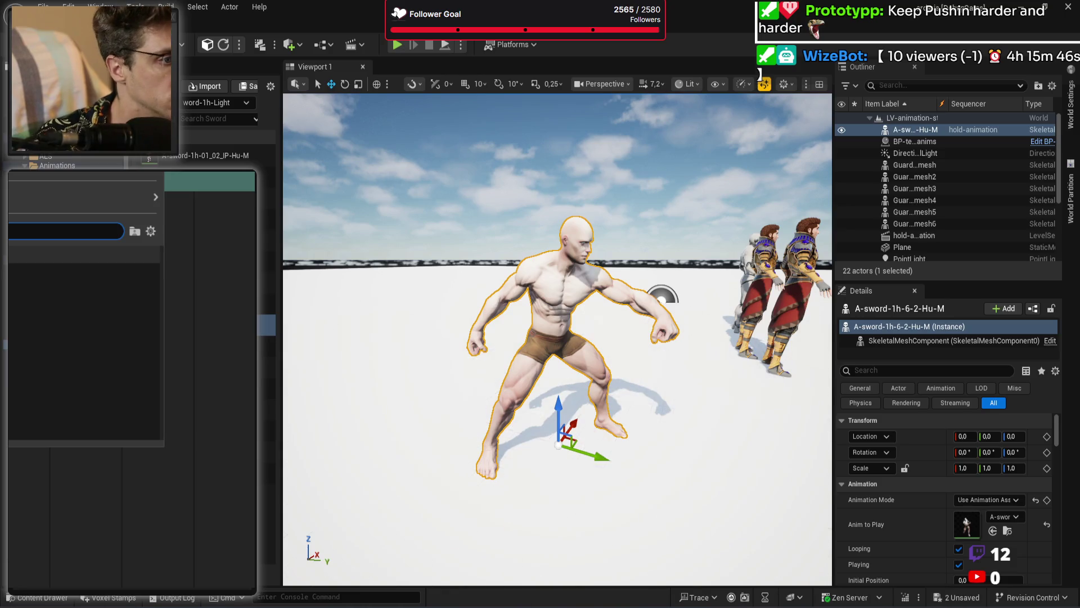
{"action": "key", "text": "Escape"}
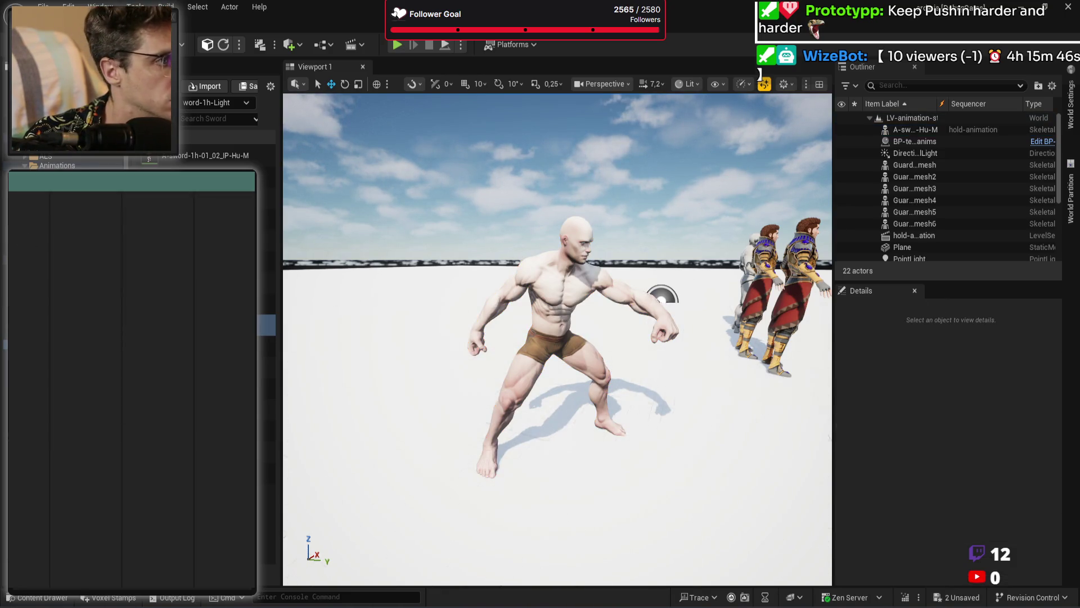
{"action": "key", "text": "space"}
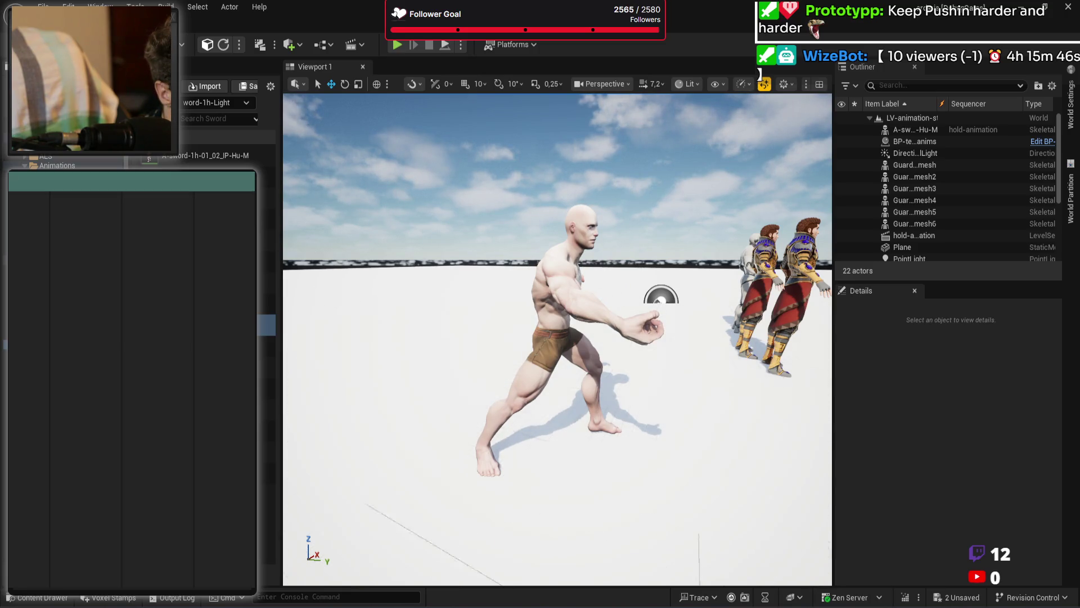
{"action": "left_click", "coordinate": [74, 341]}
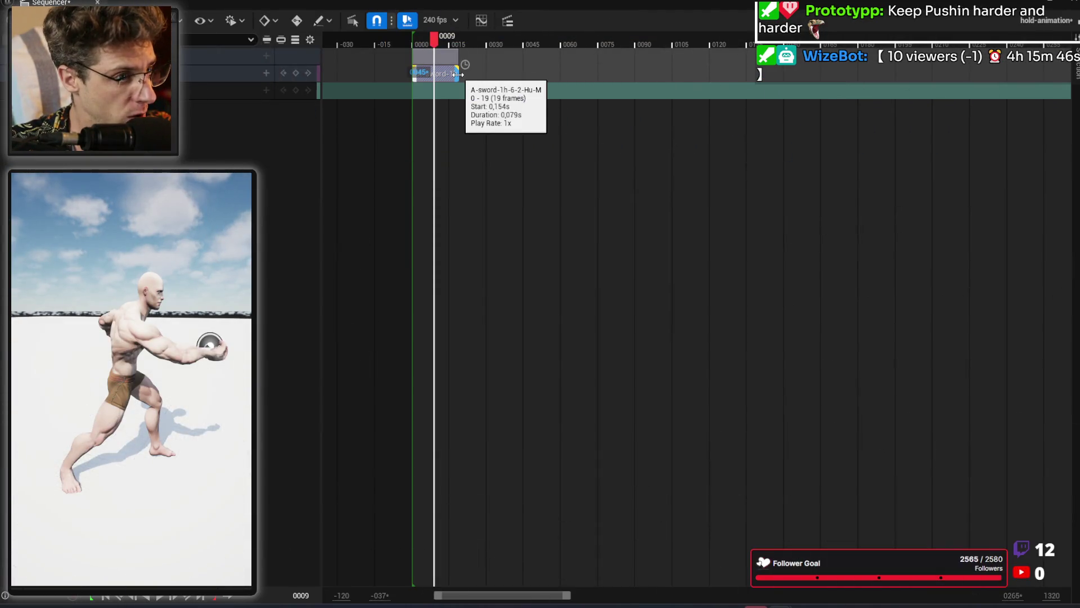
Step: Lengthen the A-sword clip to about frame 0066 and preview it from frame 0000
{"action": "left_click_drag", "start_coordinate": [437, 44], "coordinate": [611, 48]}
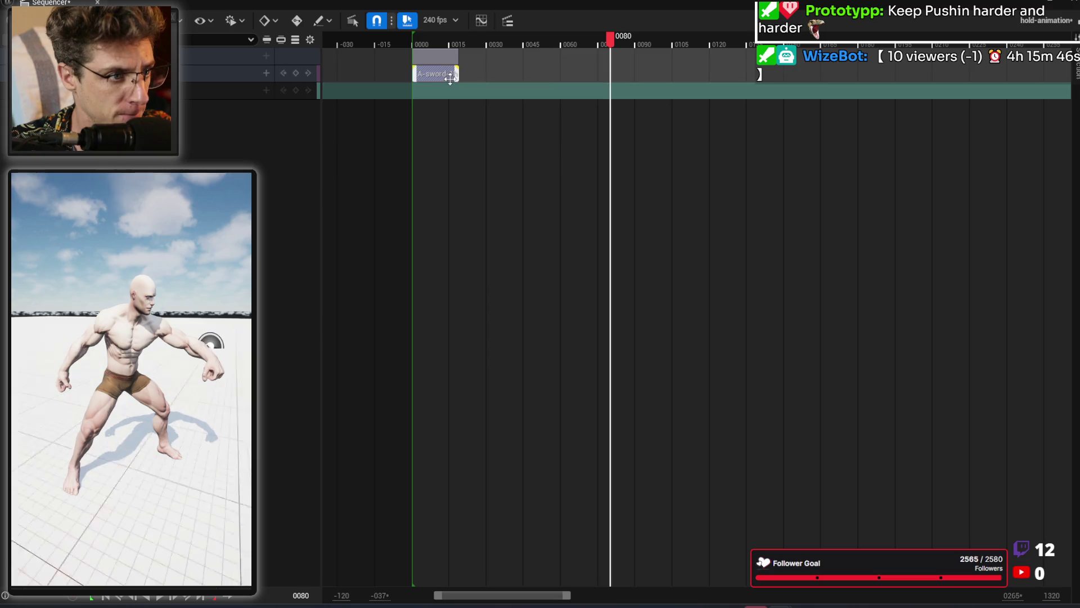
{"action": "mouse_move", "coordinate": [456, 74]}
{"action": "left_mouse_down"}
{"action": "mouse_move", "coordinate": [610, 74]}
{"action": "mouse_move", "coordinate": [598, 40]}
{"action": "mouse_move", "coordinate": [425, 53]}
{"action": "left_mouse_up"}
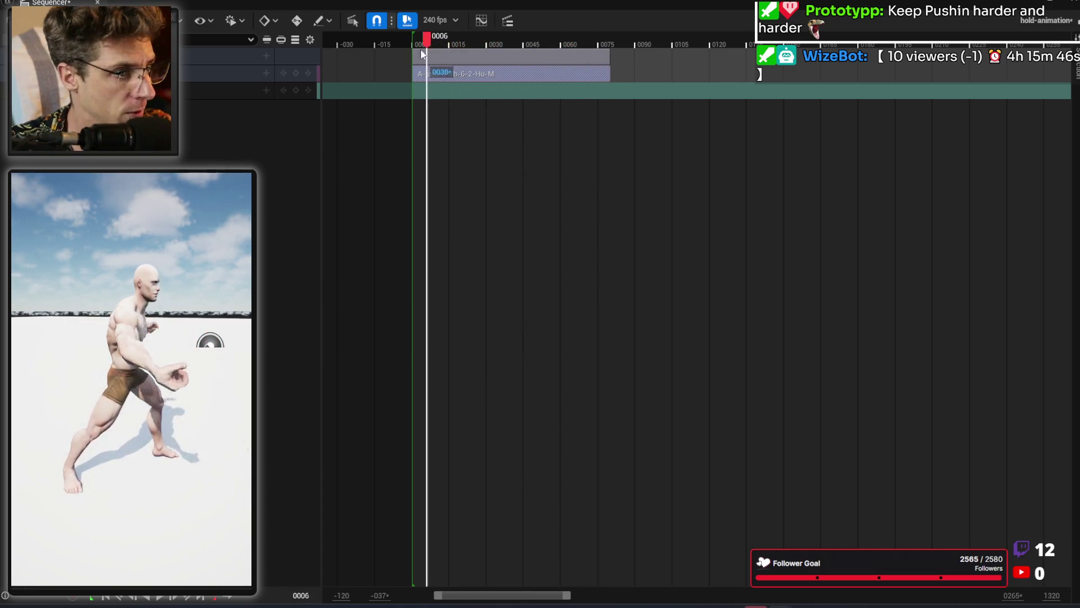
{"action": "key", "text": "space"}
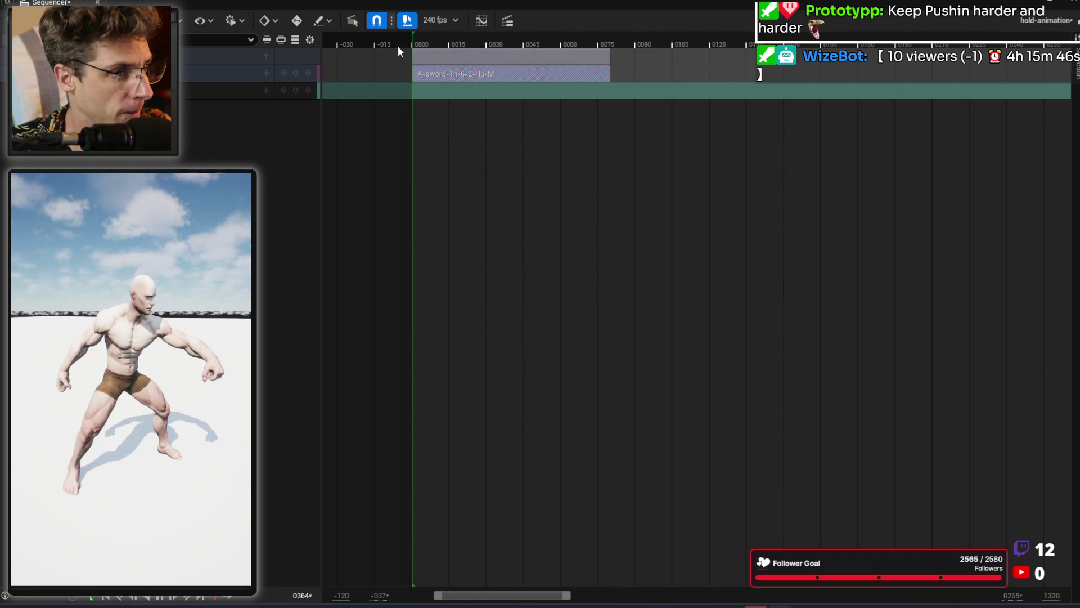
{"action": "key", "text": "space"}
{"action": "key", "text": "space"}
{"action": "mouse_move", "coordinate": [421, 38]}
{"action": "left_mouse_down"}
{"action": "mouse_move", "coordinate": [599, 43]}
{"action": "mouse_move", "coordinate": [406, 39]}
{"action": "left_mouse_up"}
Step: Trim the A-sword clip's end back to about 0035 and pull the playback range end near it
{"action": "key", "text": "space"}
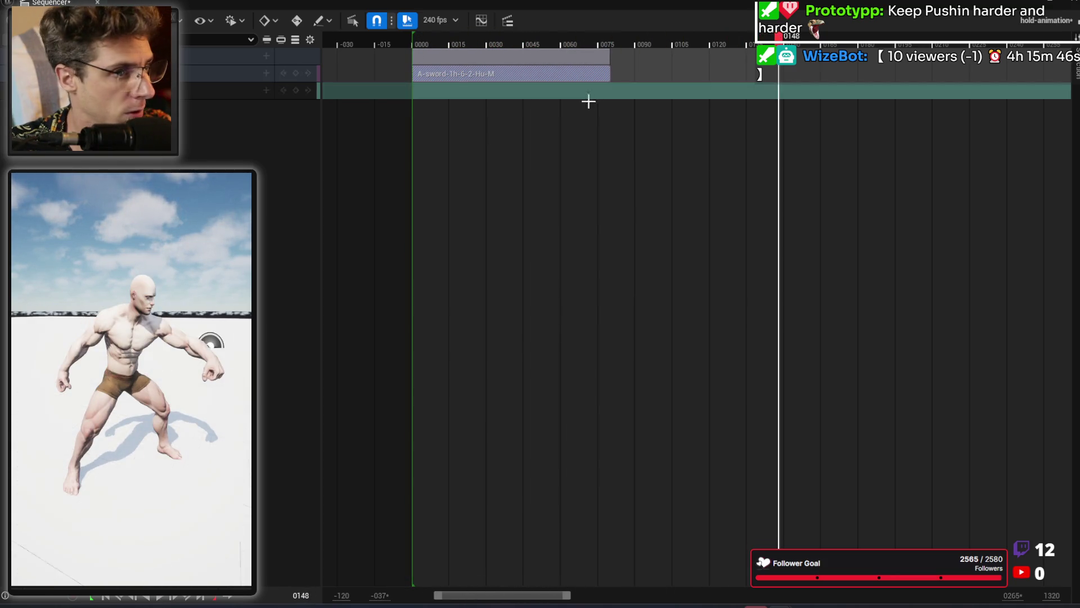
{"action": "left_click_drag", "start_coordinate": [610, 73], "coordinate": [543, 73]}
{"action": "key", "text": "space"}
{"action": "key", "text": "space"}
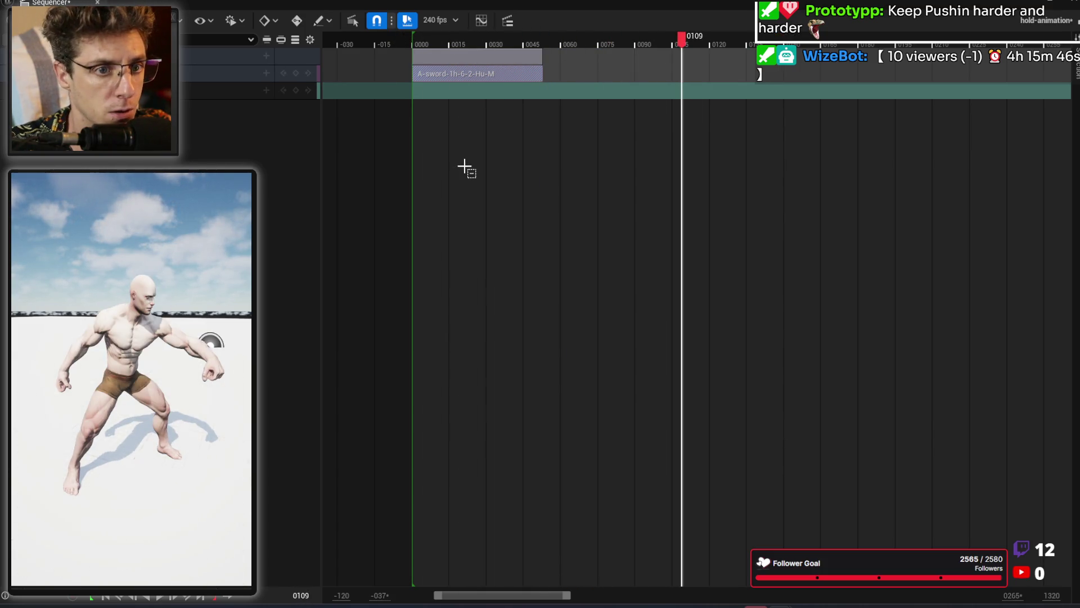
{"action": "scroll", "coordinate": [463, 162], "scroll_direction": "down", "scroll_amount": 6, "text": "ctrl"}
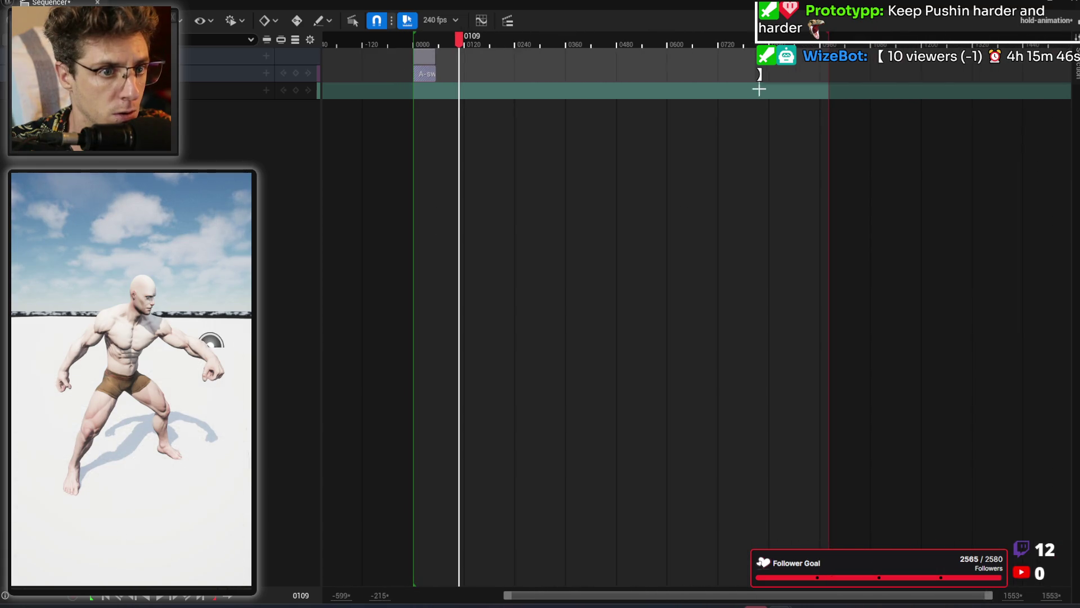
{"action": "left_click_drag", "start_coordinate": [829, 45], "coordinate": [437, 44]}
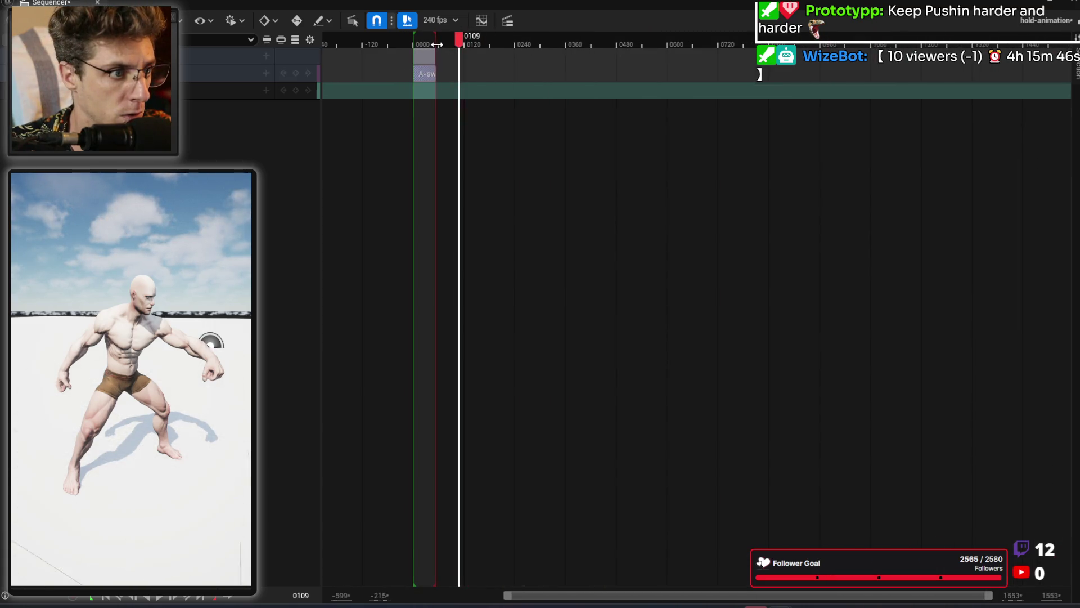
{"action": "left_click", "coordinate": [408, 56]}
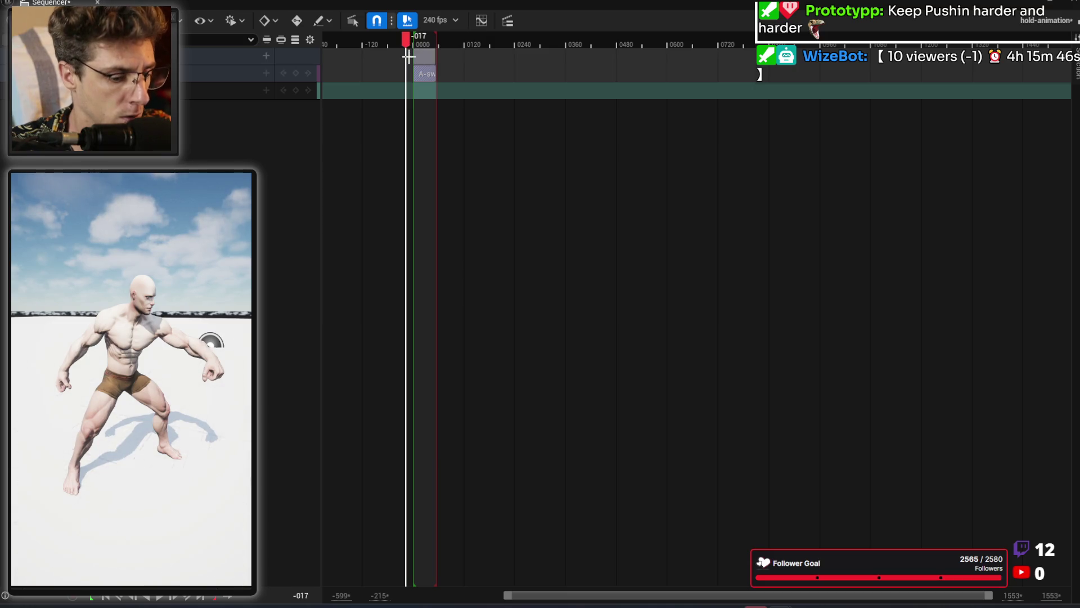
{"action": "scroll", "coordinate": [425, 101], "scroll_direction": "up", "scroll_amount": 5}
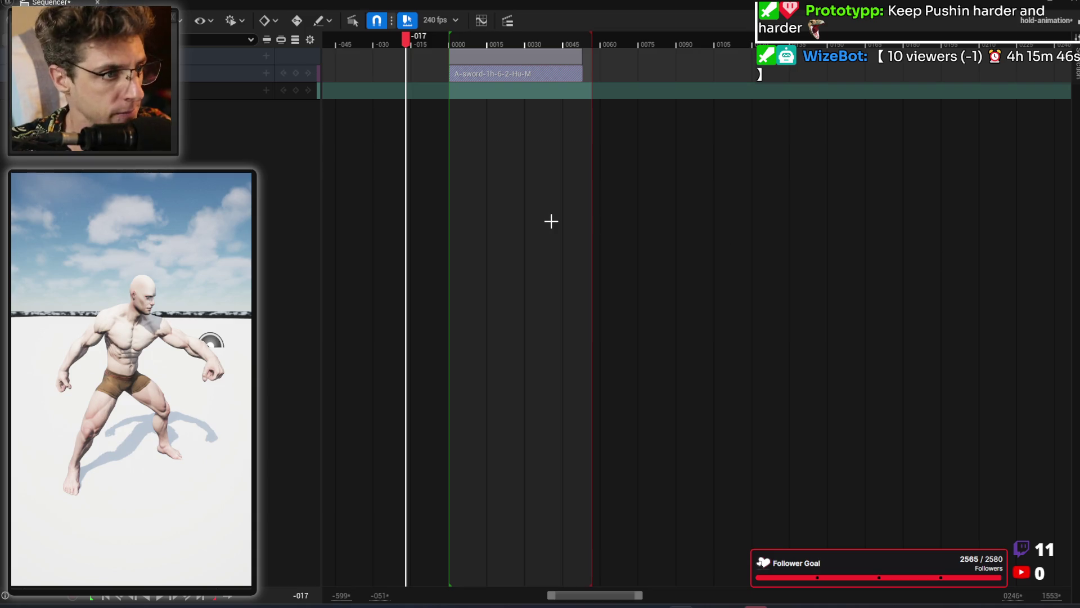
{"action": "left_click", "coordinate": [443, 44]}
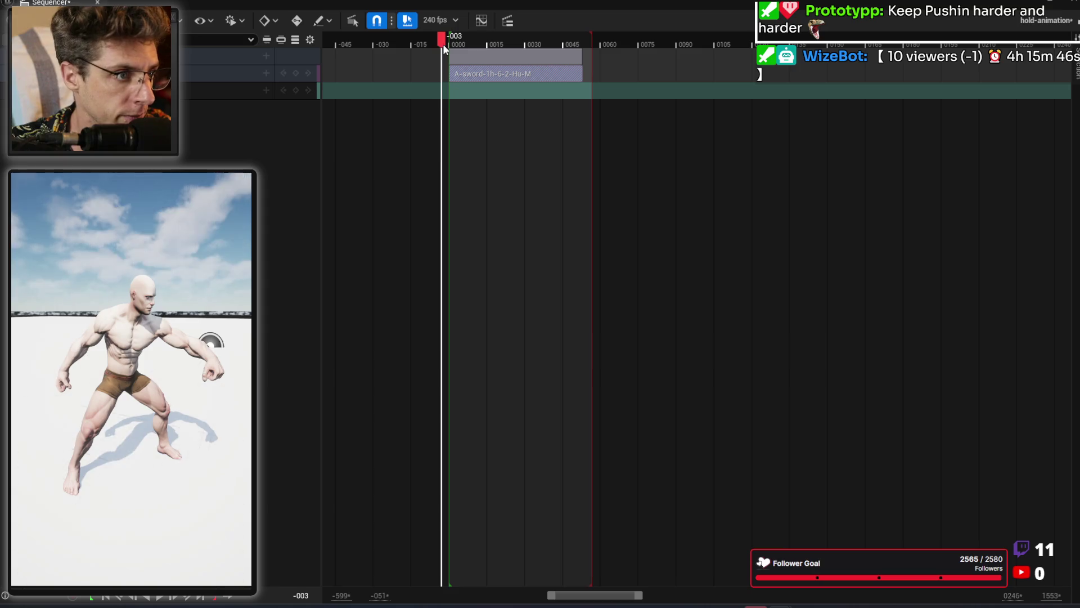
Step: Play and scrub through the trimmed sword clip to inspect its motion
{"action": "key", "text": "space"}
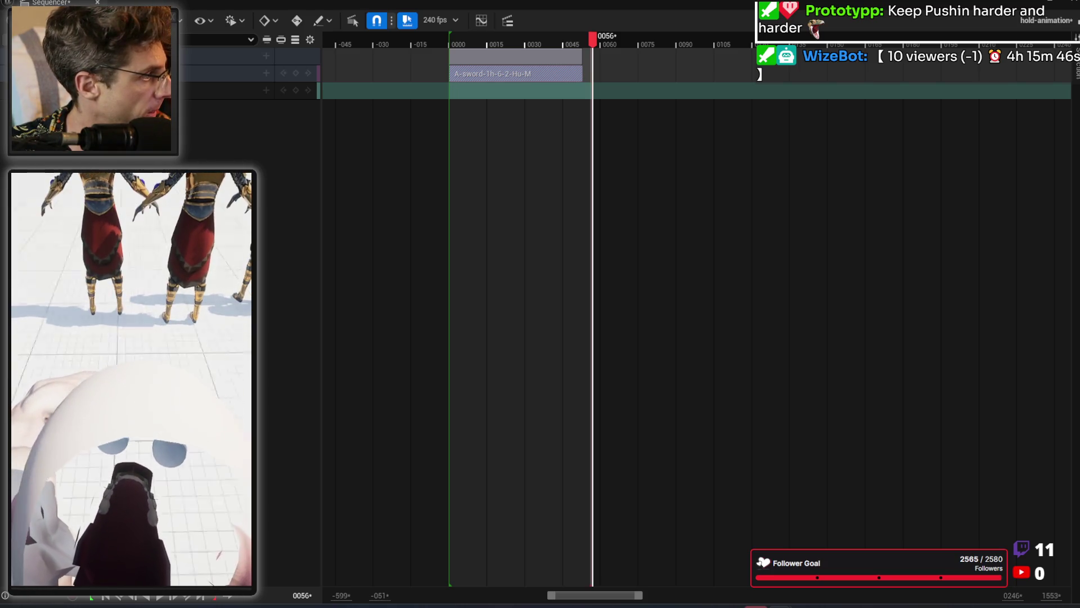
{"action": "left_click", "coordinate": [391, 37]}
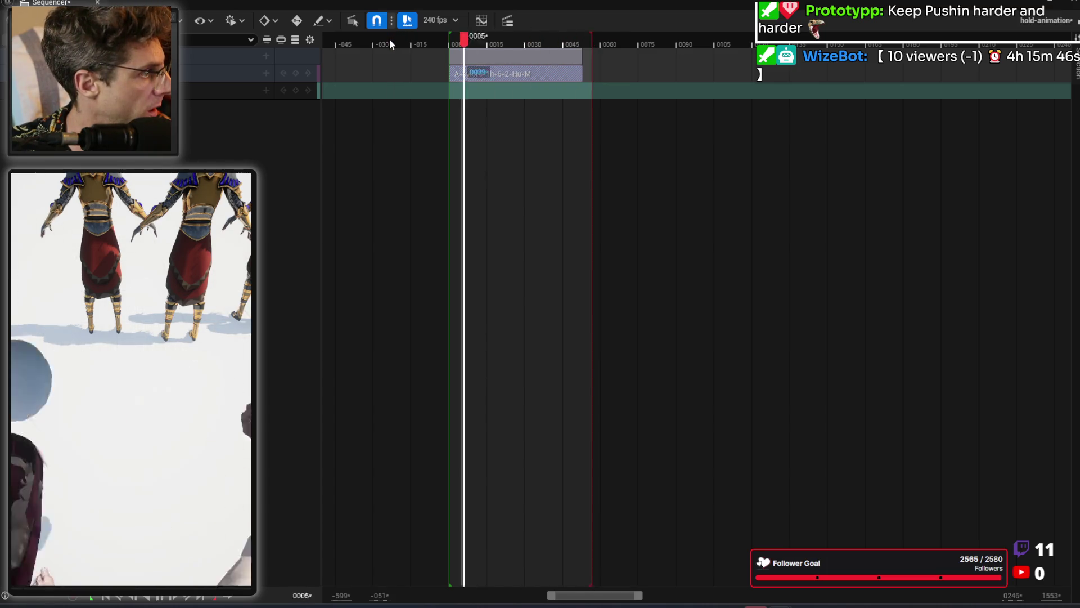
{"action": "mouse_move", "coordinate": [468, 36]}
{"action": "left_mouse_down"}
{"action": "mouse_move", "coordinate": [450, 38]}
{"action": "mouse_move", "coordinate": [573, 45]}
{"action": "mouse_move", "coordinate": [472, 57]}
{"action": "left_mouse_up"}
{"action": "key", "text": "space"}
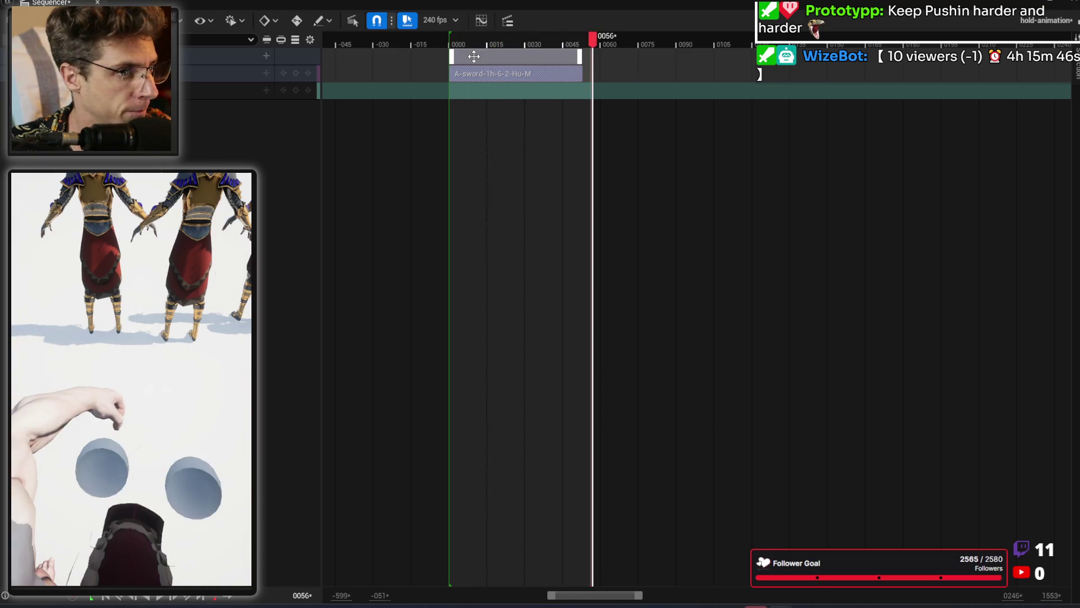
Step: Align the playback range end with the sword clip's end and bring up the character track's options
{"action": "mouse_move", "coordinate": [473, 56]}
{"action": "left_mouse_down"}
{"action": "mouse_move", "coordinate": [452, 46]}
{"action": "mouse_move", "coordinate": [526, 44]}
{"action": "mouse_move", "coordinate": [454, 46]}
{"action": "left_mouse_up"}
{"action": "left_click", "coordinate": [449, 45]}
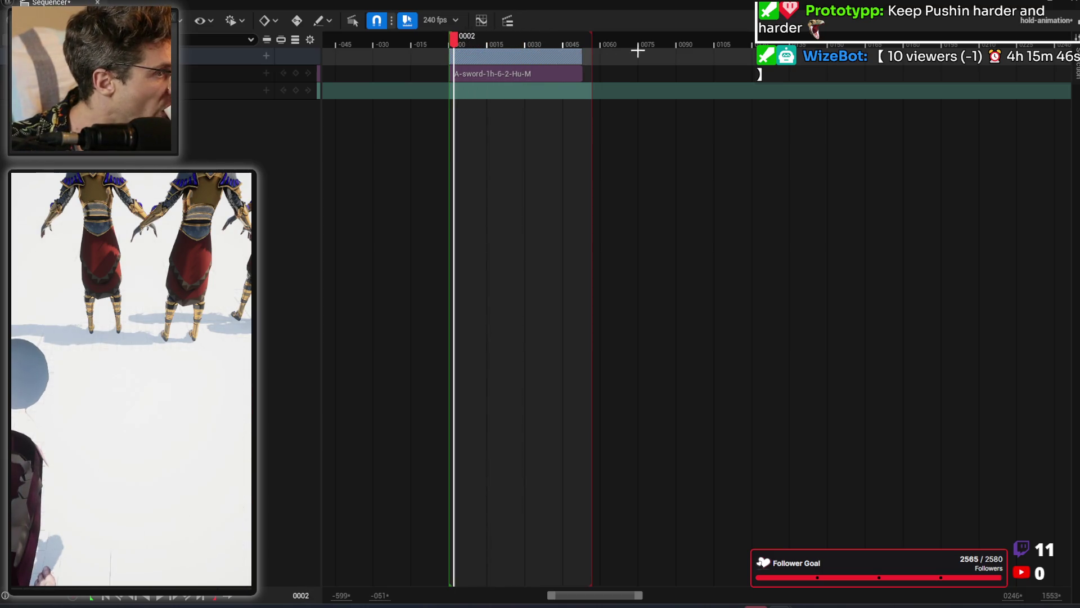
{"action": "left_click_drag", "start_coordinate": [594, 38], "coordinate": [582, 39]}
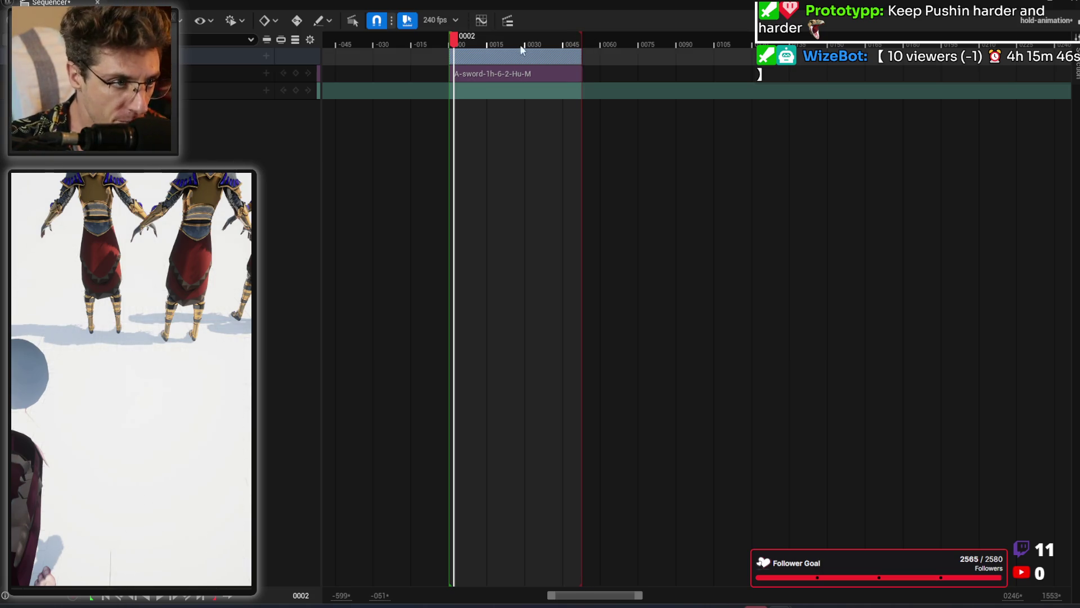
{"action": "right_click", "coordinate": [180, 55]}
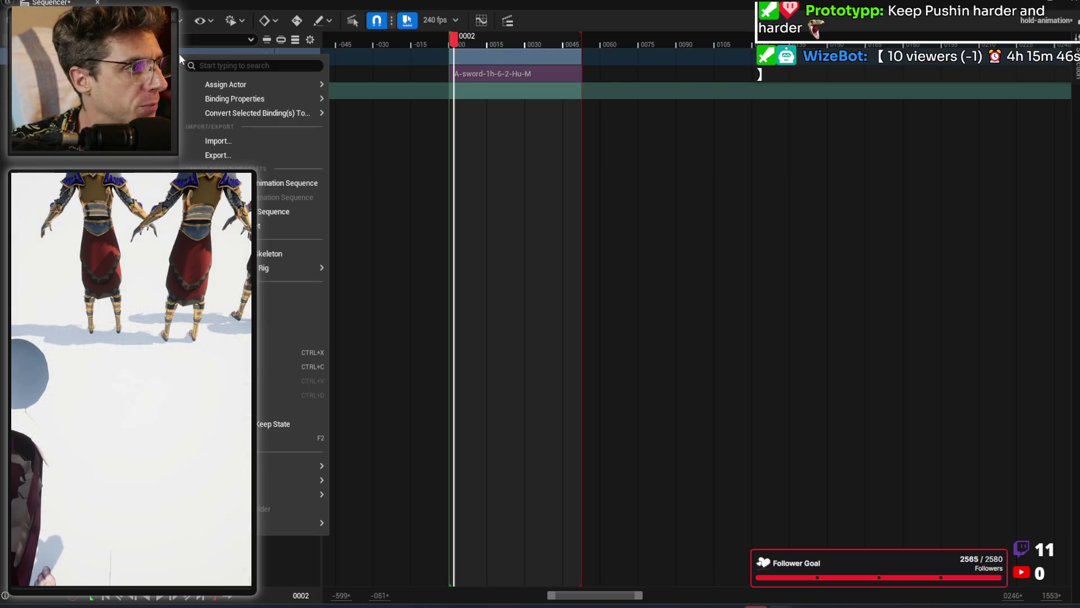
Step: Bake the character track to a new animation sequence, browsing into Assets > Animations > Sword
{"action": "left_click", "coordinate": [274, 213]}
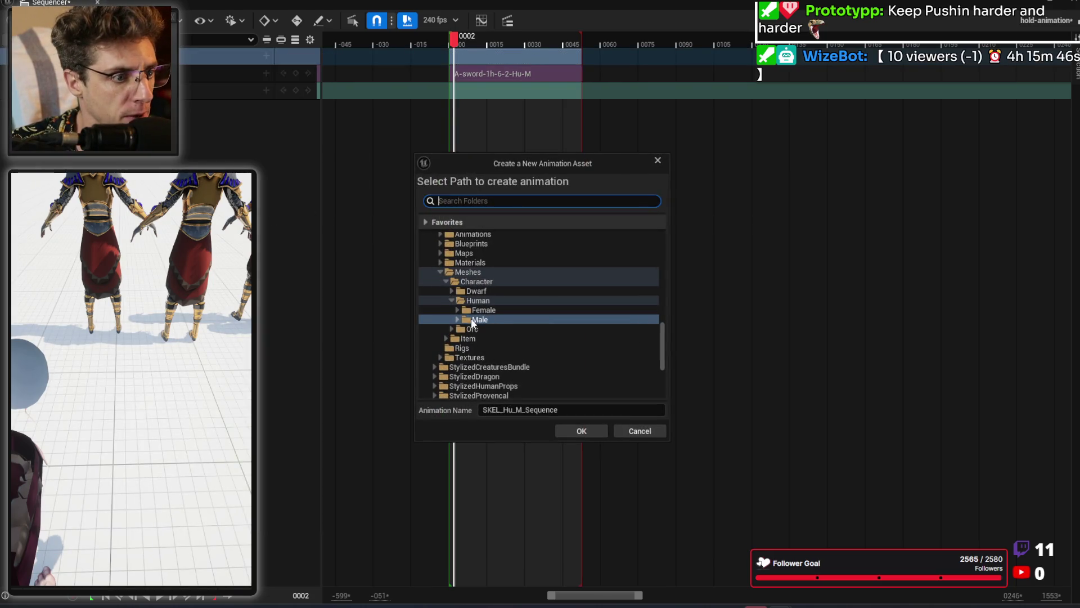
{"action": "scroll", "coordinate": [488, 298], "scroll_direction": "up", "scroll_amount": 5}
{"action": "scroll", "coordinate": [494, 310], "scroll_direction": "up", "scroll_amount": 5}
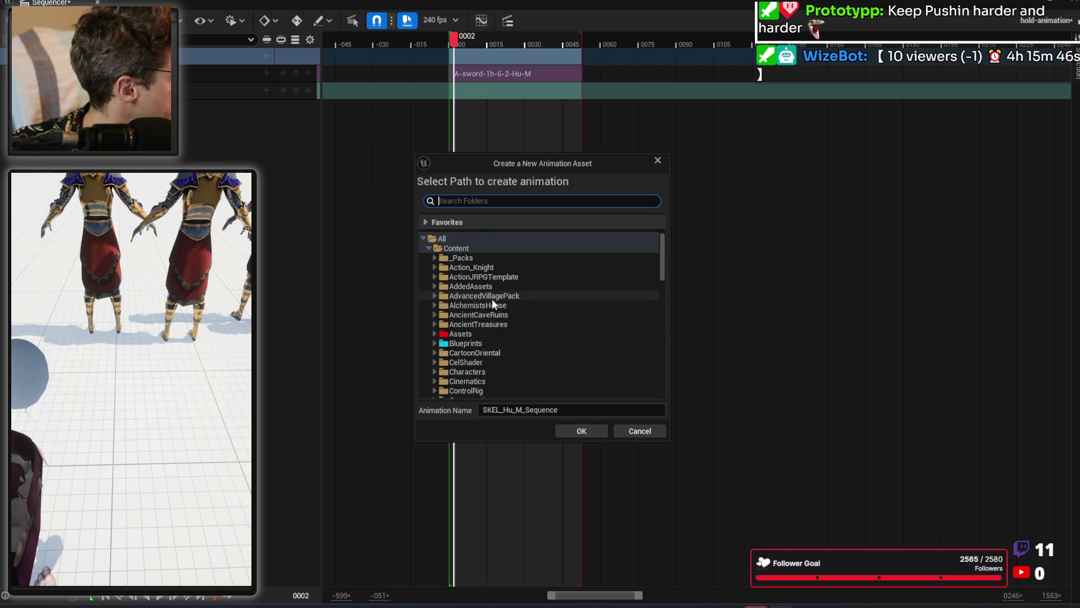
{"action": "double_click", "coordinate": [515, 332]}
{"action": "scroll", "coordinate": [524, 303], "scroll_direction": "down", "scroll_amount": 2}
{"action": "scroll", "coordinate": [524, 302], "scroll_direction": "down", "scroll_amount": 1}
{"action": "double_click", "coordinate": [490, 303]}
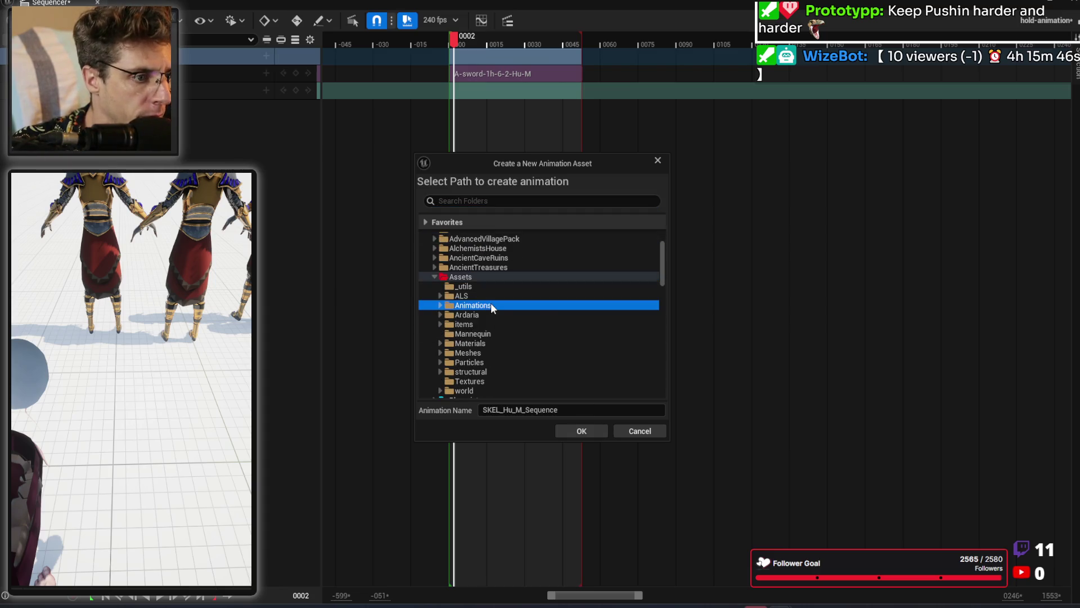
{"action": "scroll", "coordinate": [554, 308], "scroll_direction": "down", "scroll_amount": 3}
{"action": "double_click", "coordinate": [475, 344]}
Step: Choose the Sword-1h-Light folder as destination and begin naming the asset 'A-sword-1h-'
{"action": "scroll", "coordinate": [531, 316], "scroll_direction": "down", "scroll_amount": 3}
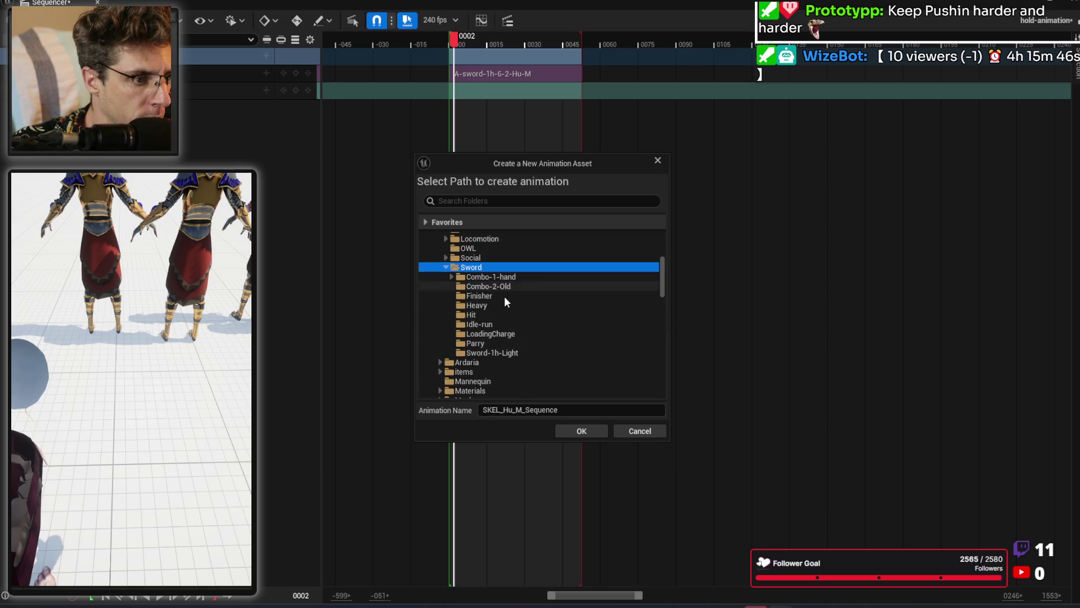
{"action": "left_click", "coordinate": [508, 353]}
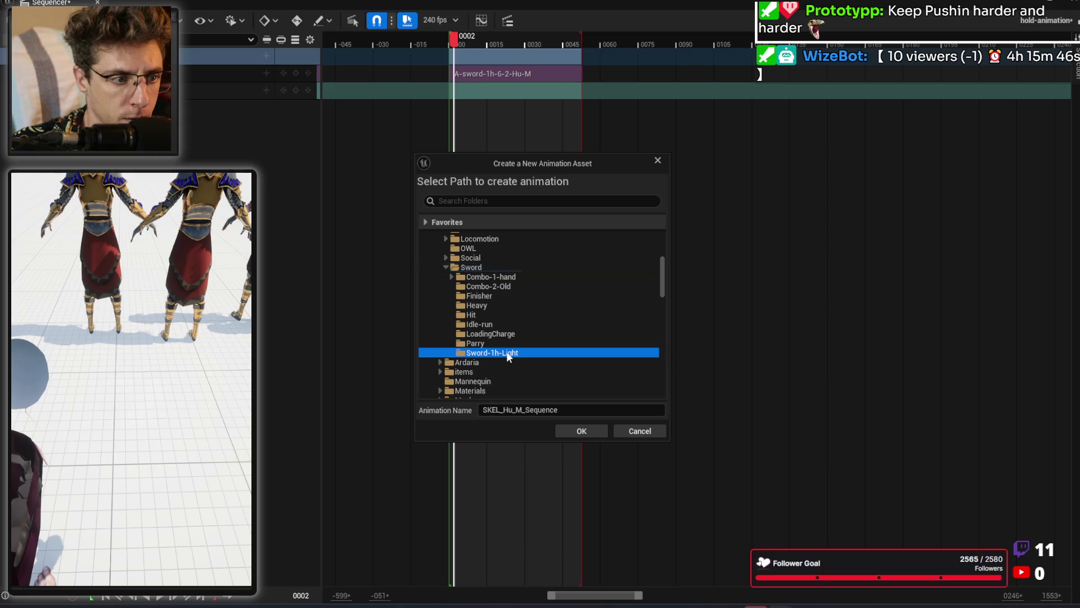
{"action": "left_click", "coordinate": [575, 409]}
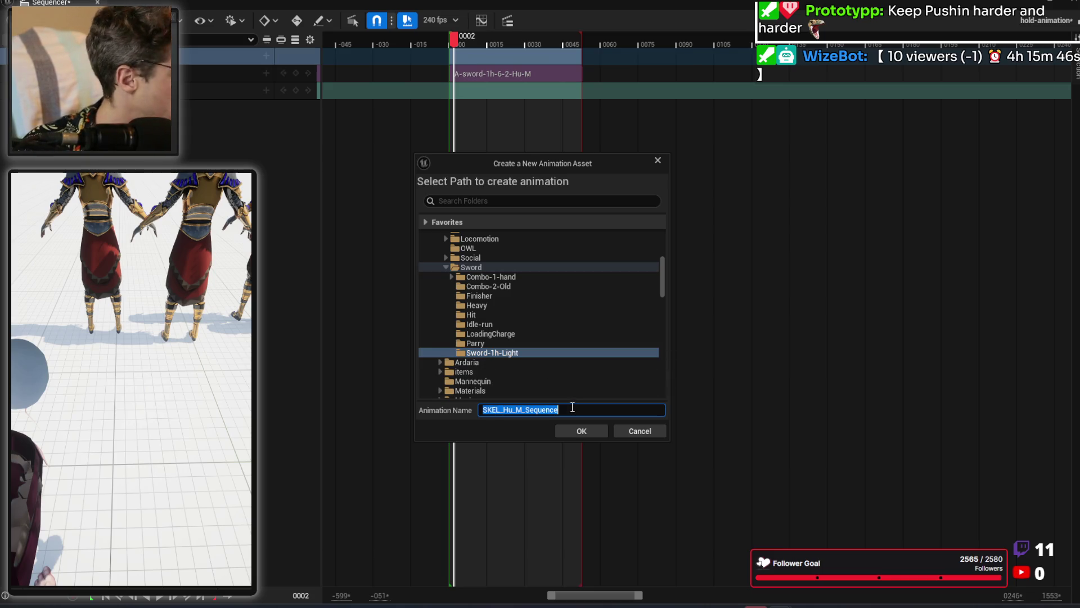
{"action": "type", "text": "A-sword-1"}
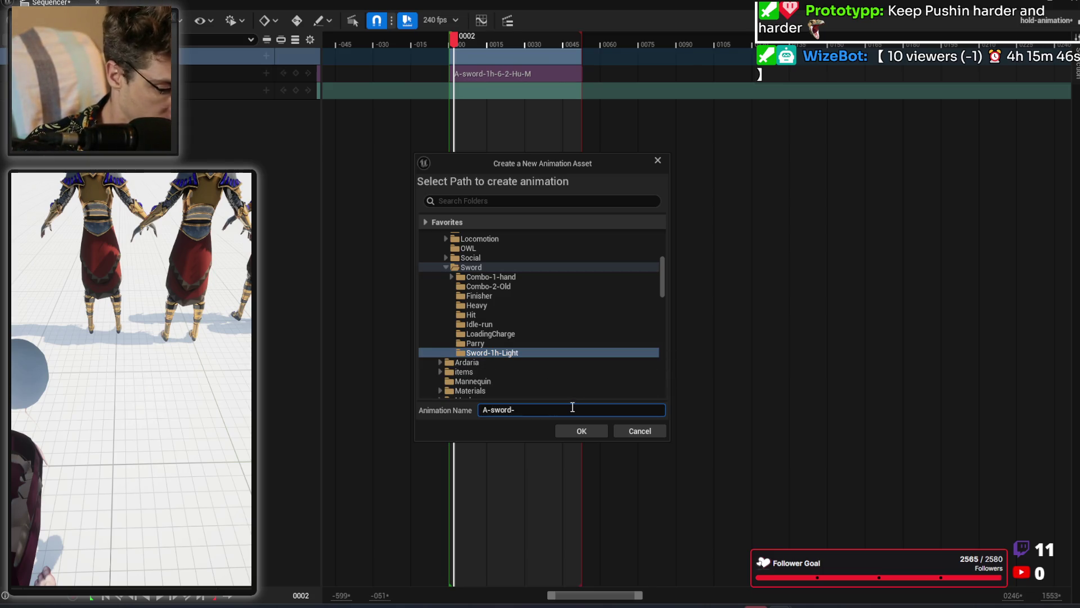
{"action": "type", "text": "h-"}
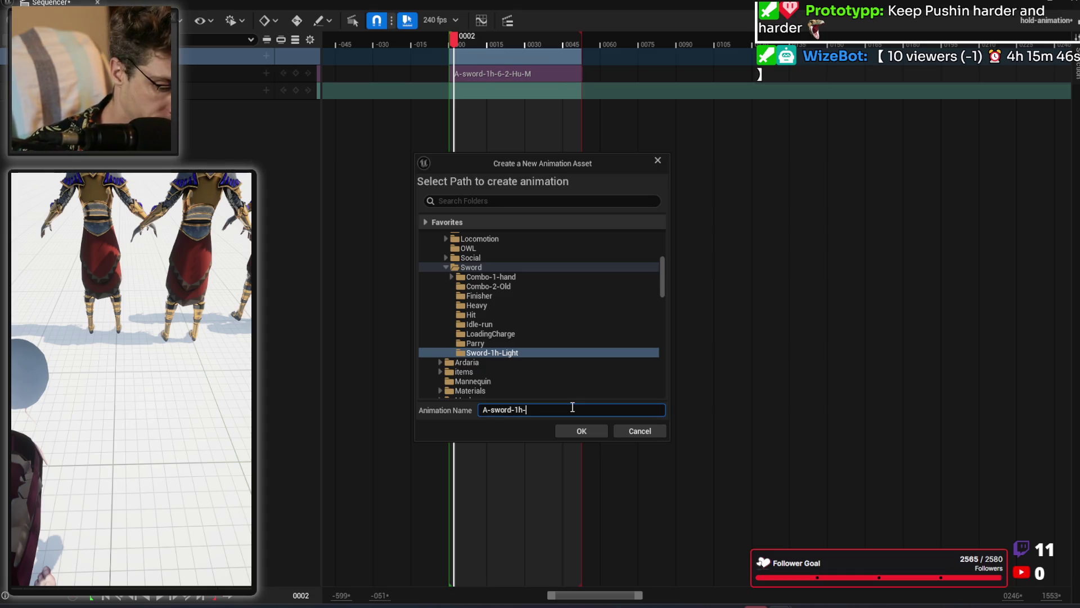